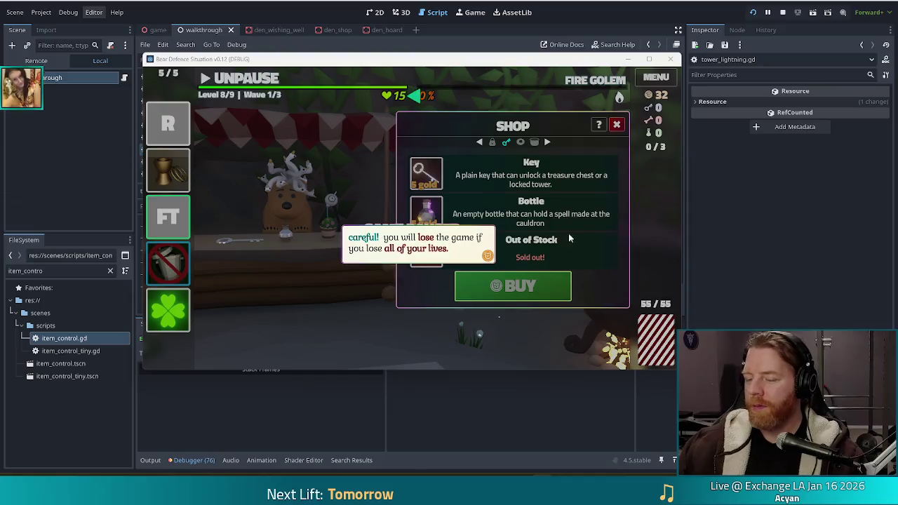
Step: Focus the running game window and toggle it between paused and unpaused
{"action": "left_click", "coordinate": [349, 178]}
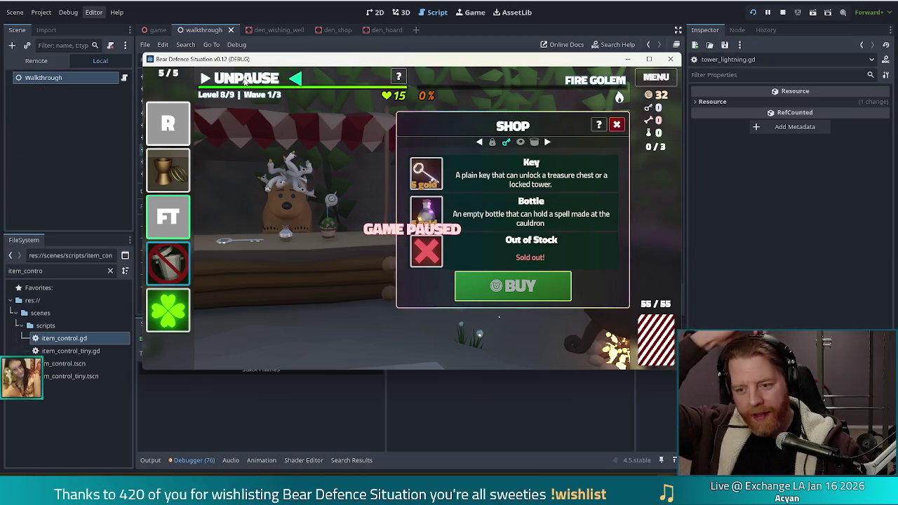
{"action": "left_click", "coordinate": [245, 80]}
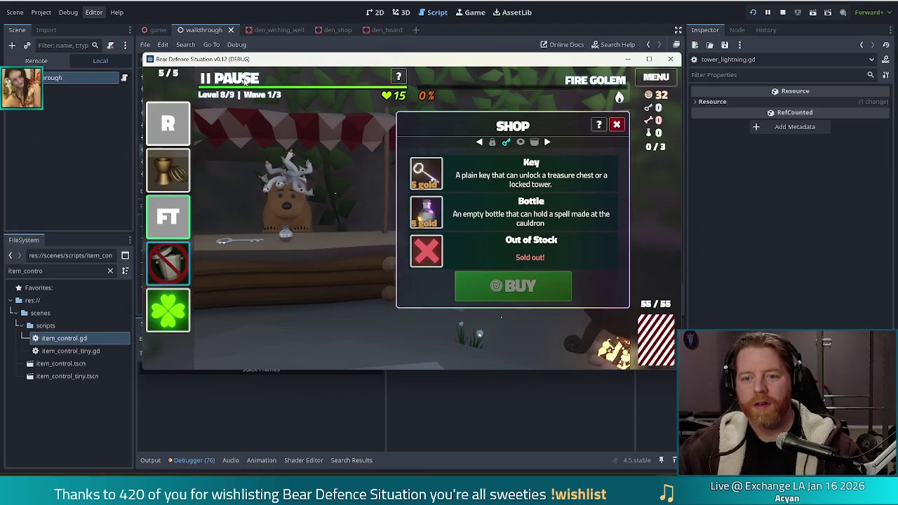
{"action": "left_click", "coordinate": [245, 79]}
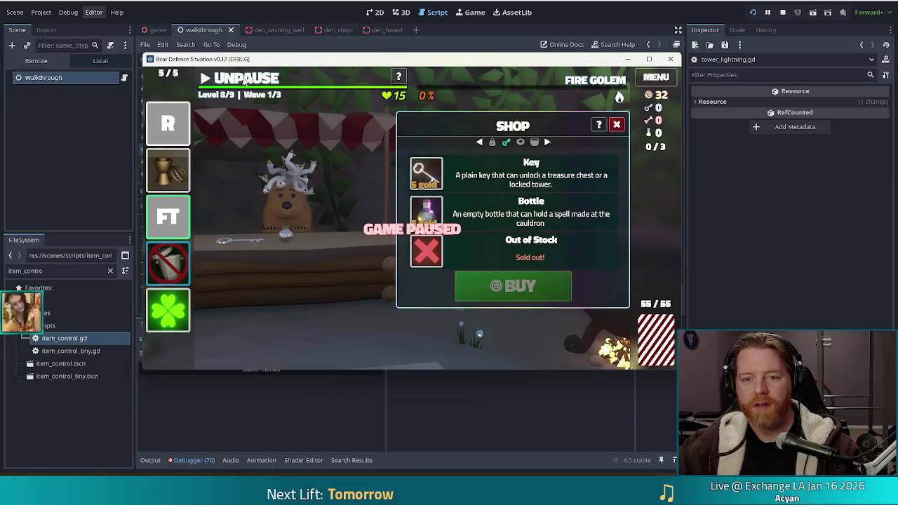
{"action": "left_click", "coordinate": [245, 80]}
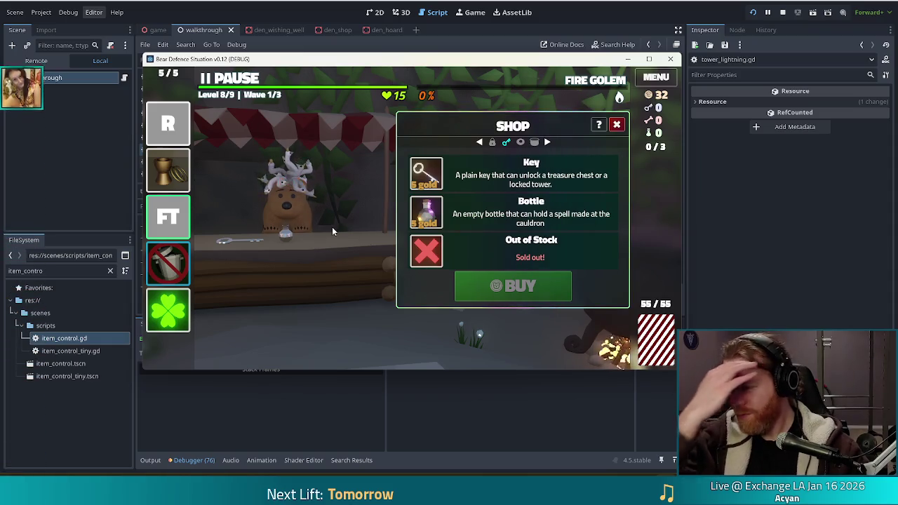
Step: Close the shop panel, pause the game with P, then stop the debug run
{"action": "left_click", "coordinate": [623, 125]}
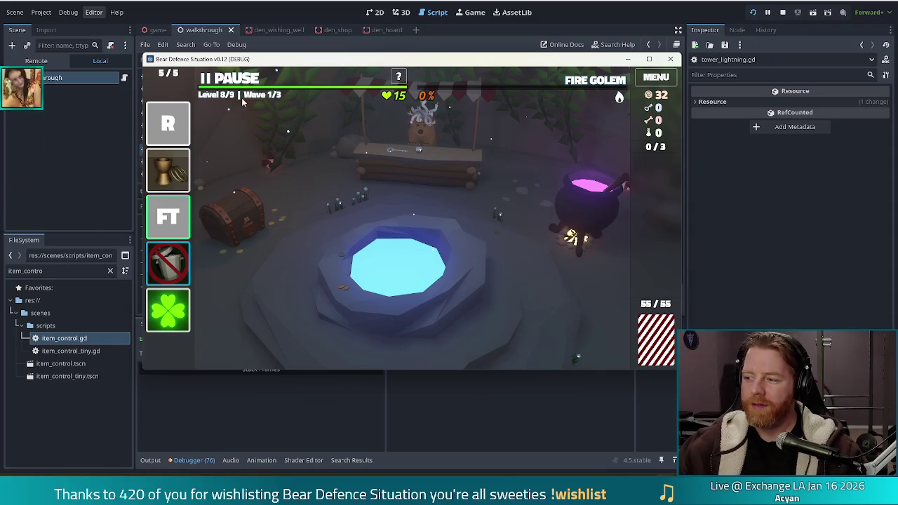
{"action": "key", "text": "p"}
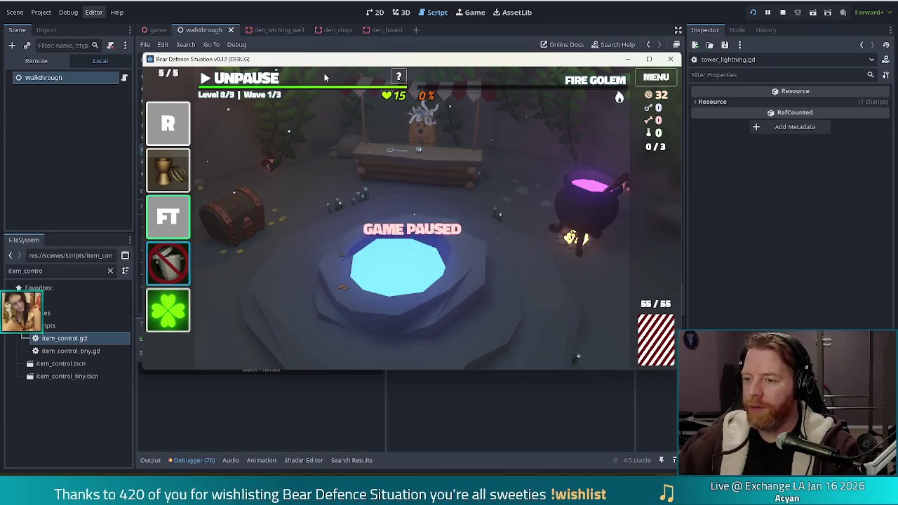
{"action": "left_click", "coordinate": [782, 12]}
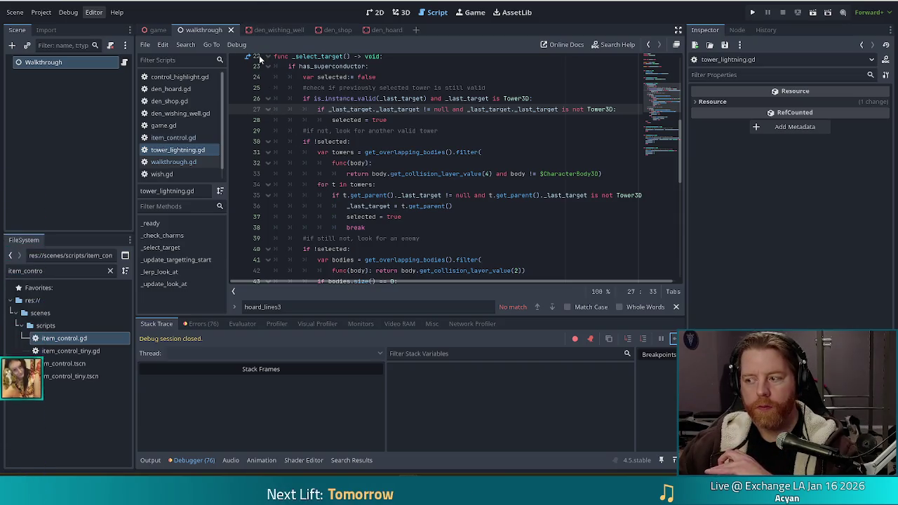
Step: Open walkthrough.gd from the script list and jump to its _on_lives_changed function
{"action": "left_click", "coordinate": [434, 185]}
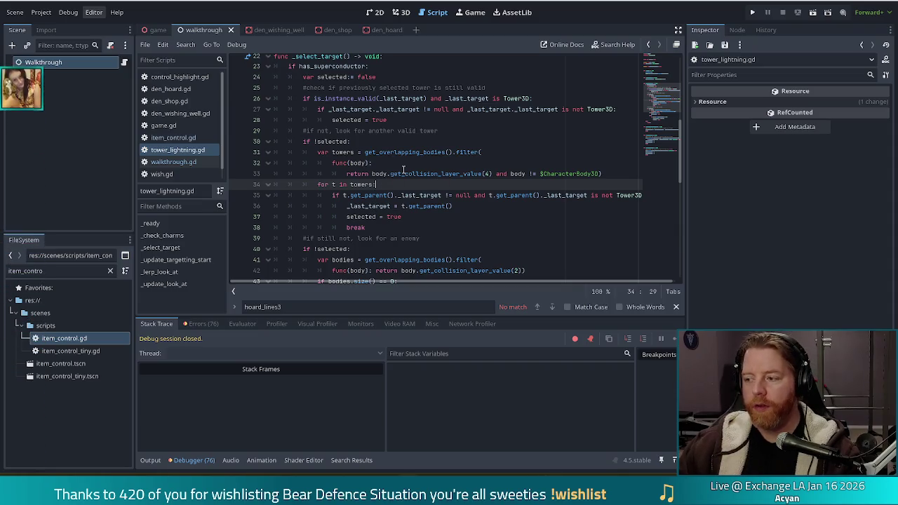
{"action": "scroll", "coordinate": [189, 123], "scroll_direction": "down", "scroll_amount": 1}
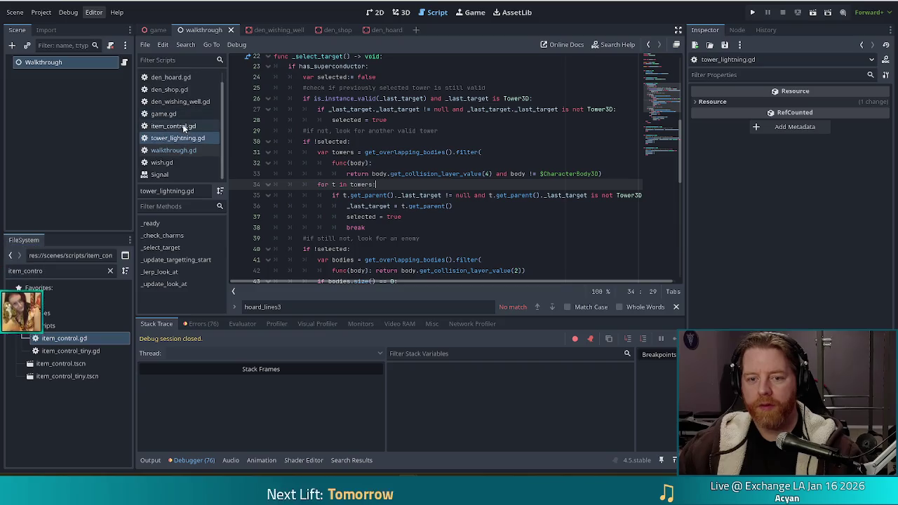
{"action": "left_click", "coordinate": [169, 151]}
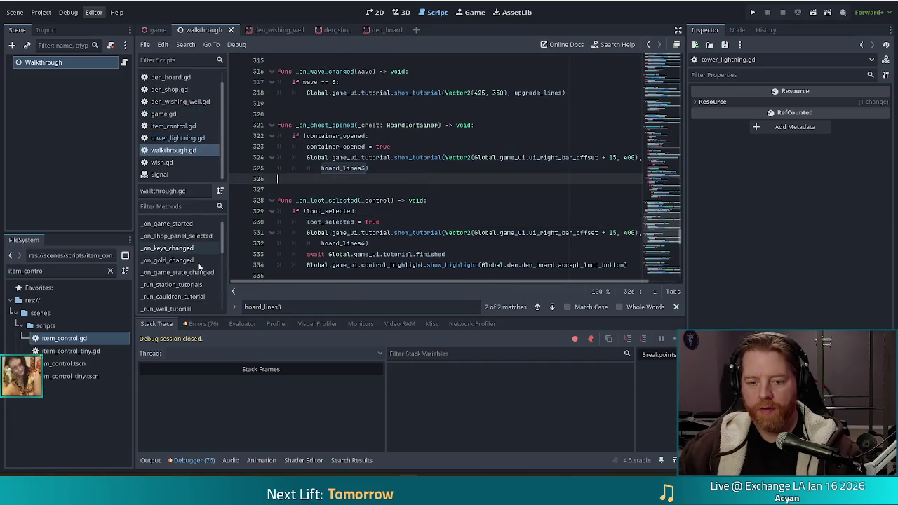
{"action": "scroll", "coordinate": [203, 260], "scroll_direction": "down", "scroll_amount": 5}
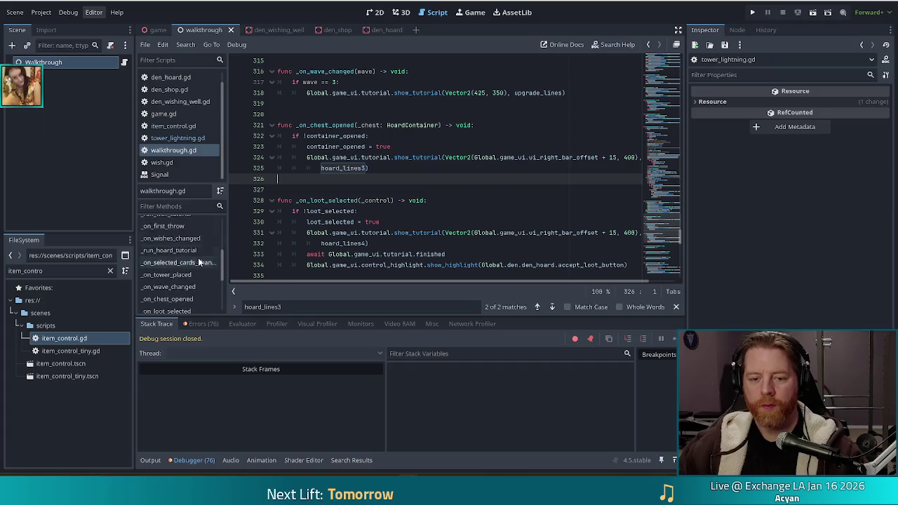
{"action": "scroll", "coordinate": [224, 280], "scroll_direction": "down", "scroll_amount": 3}
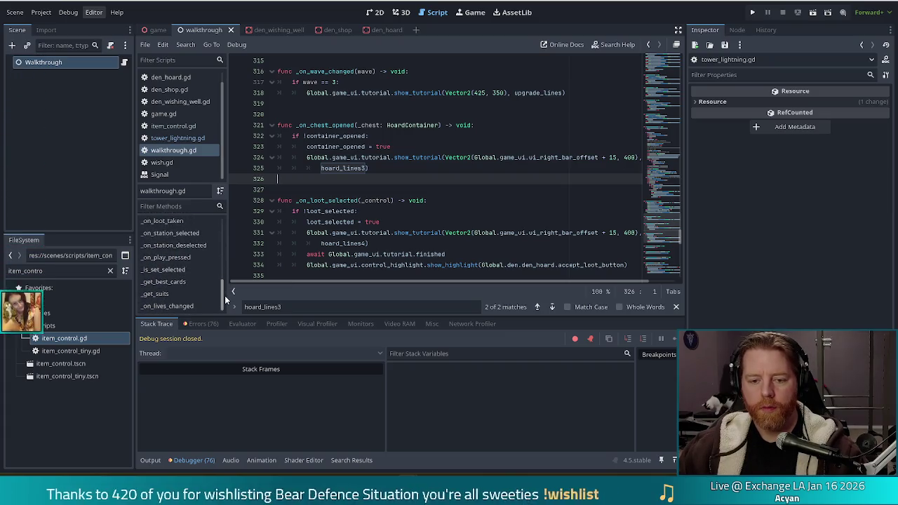
{"action": "left_click", "coordinate": [181, 306]}
{"action": "left_click", "coordinate": [361, 233]}
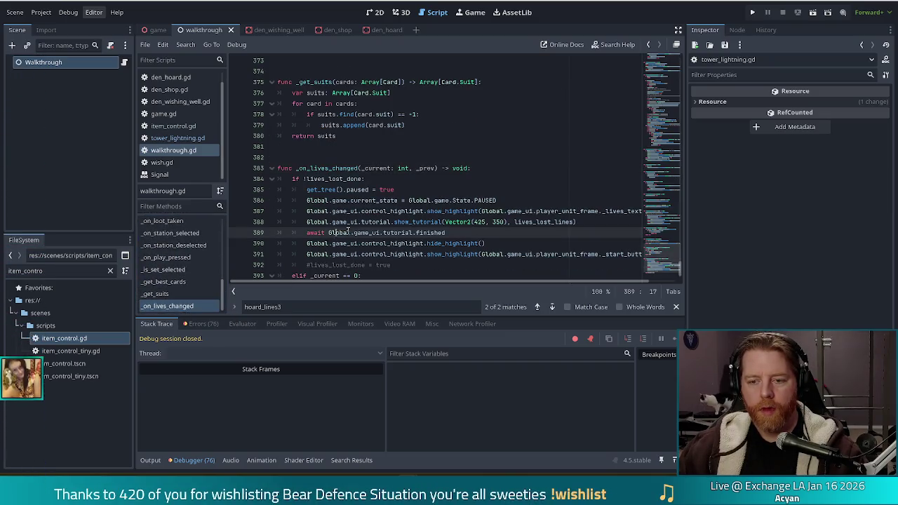
Step: Begin typing a Global member check at the end of line 384's condition
{"action": "scroll", "coordinate": [476, 183], "scroll_direction": "down", "scroll_amount": 1}
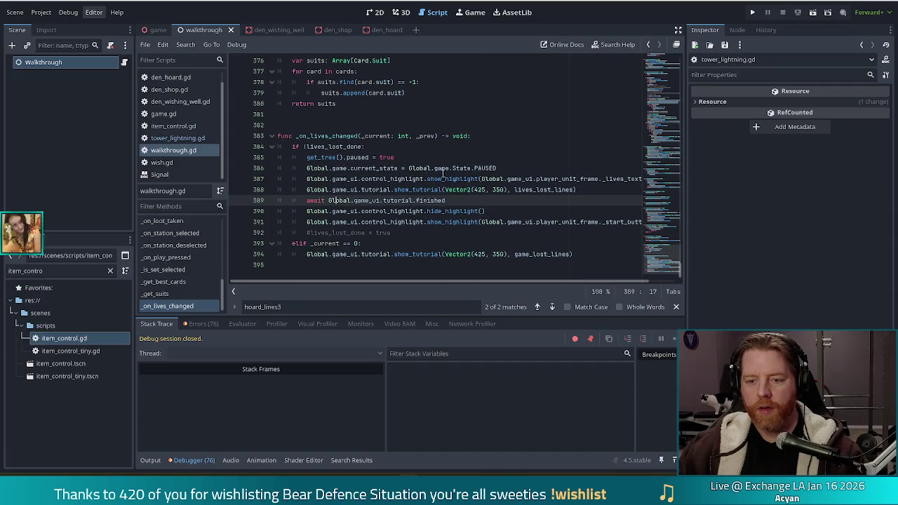
{"action": "left_click", "coordinate": [363, 147]}
{"action": "type", "text": ":"}
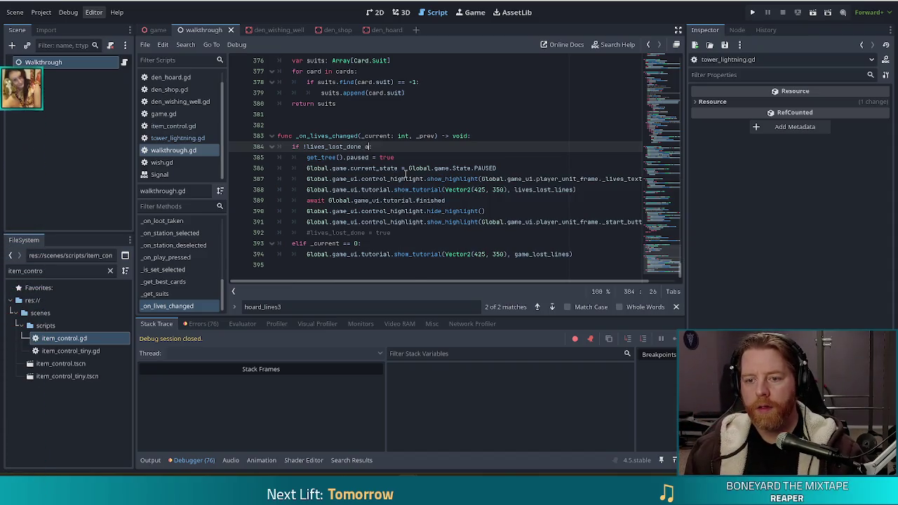
{"action": "type", "text": "Glo"}
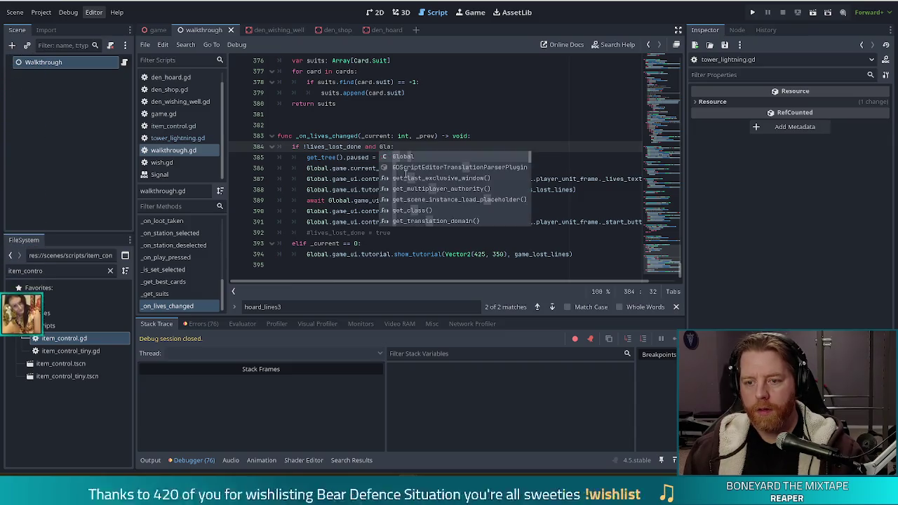
{"action": "type", "text": "bal.ga"}
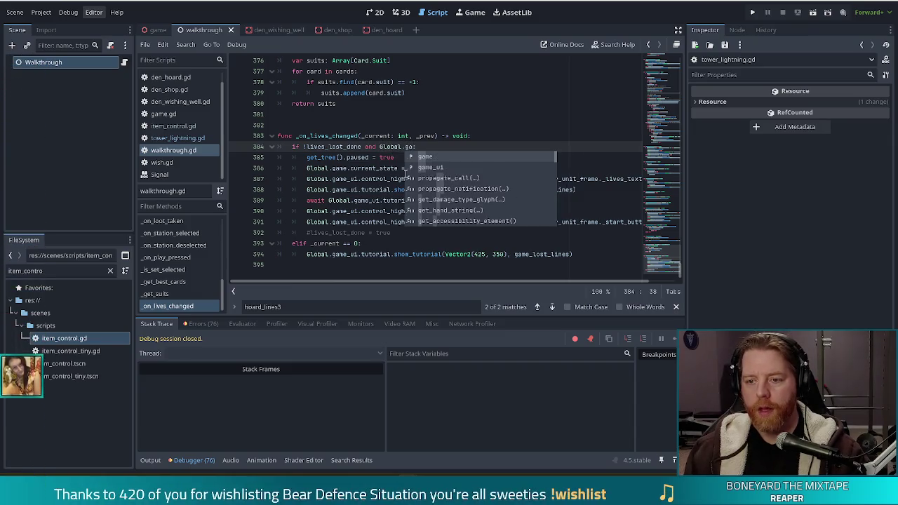
{"action": "key", "text": "BackSpace"}
{"action": "key", "text": "BackSpace"}
{"action": "type", "text": "cur"}
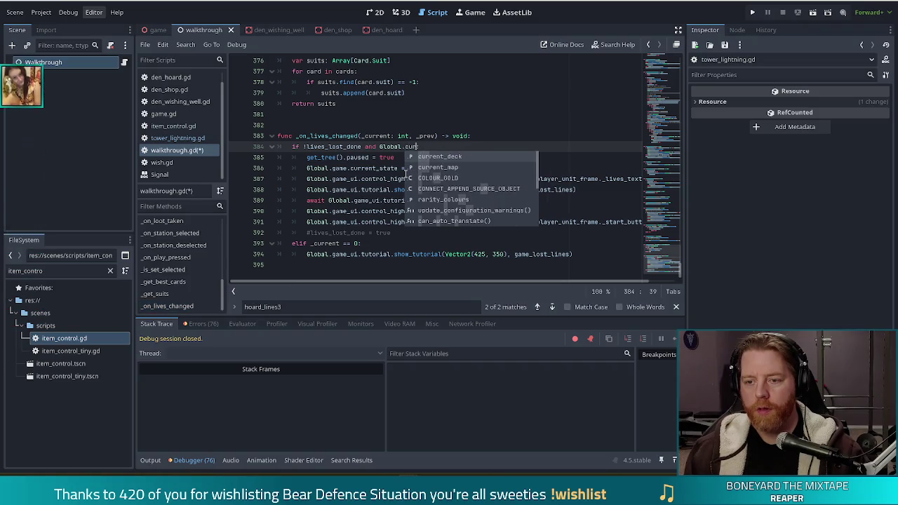
{"action": "key", "text": "BackSpace"}
{"action": "key", "text": "BackSpace"}
{"action": "key", "text": "BackSpace"}
{"action": "type", "text": "sta"}
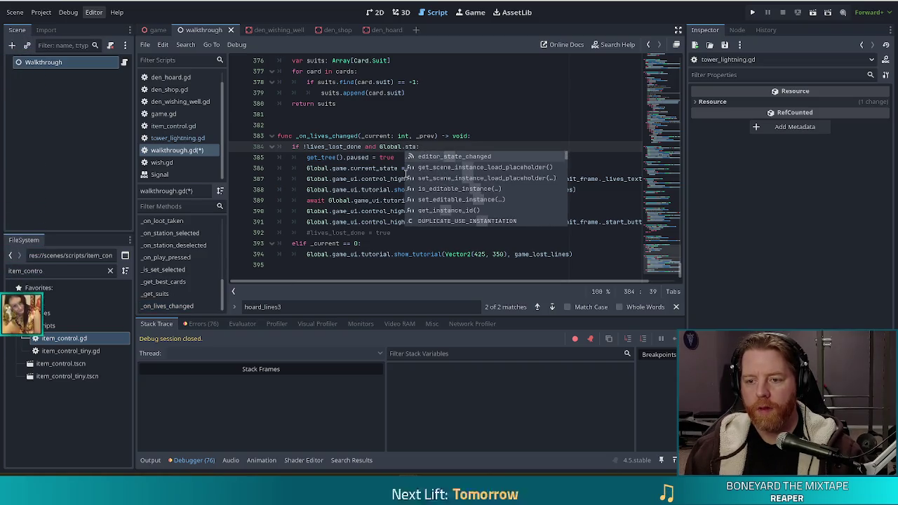
{"action": "key", "text": "BackSpace"}
{"action": "key", "text": "BackSpace"}
Step: Complete the check as Global.game.current_state != Game.State.CAVE and save walkthrough.gd
{"action": "type", "text": "game."}
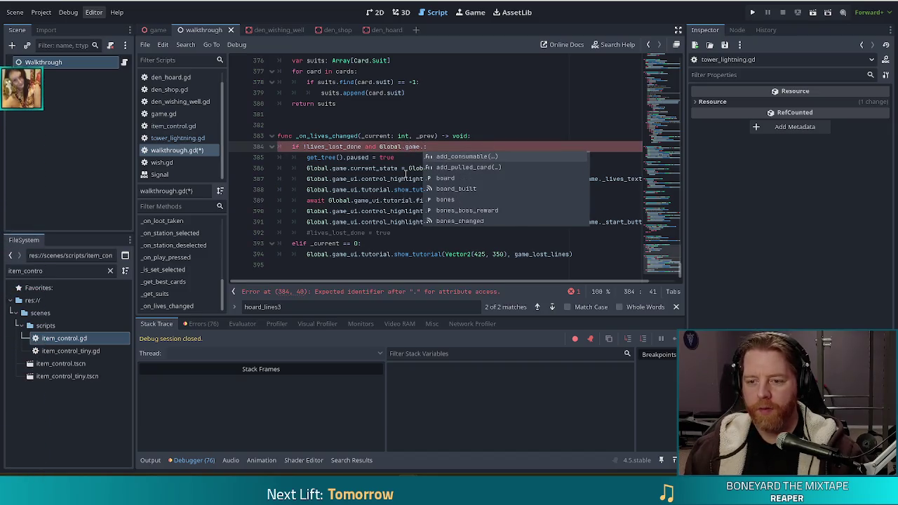
{"action": "type", "text": "current_state "}
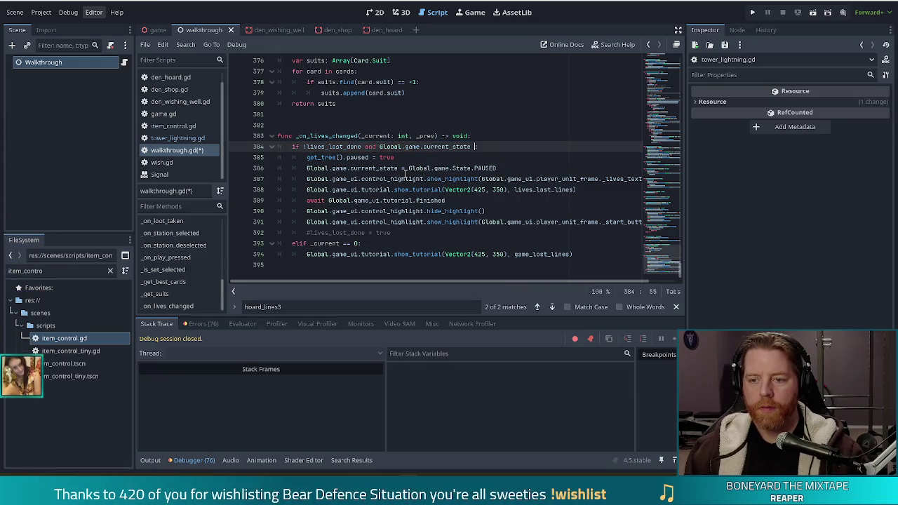
{"action": "type", "text": "!= "}
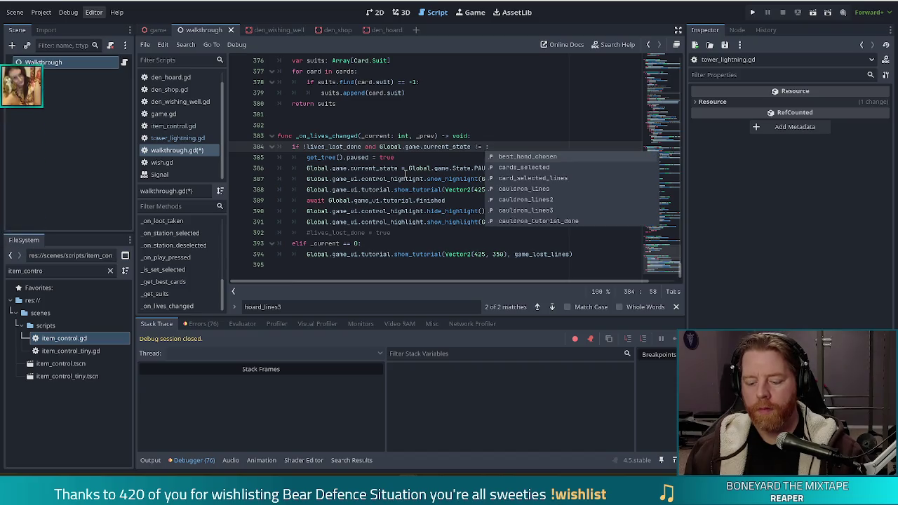
{"action": "type", "text": "Game.C"}
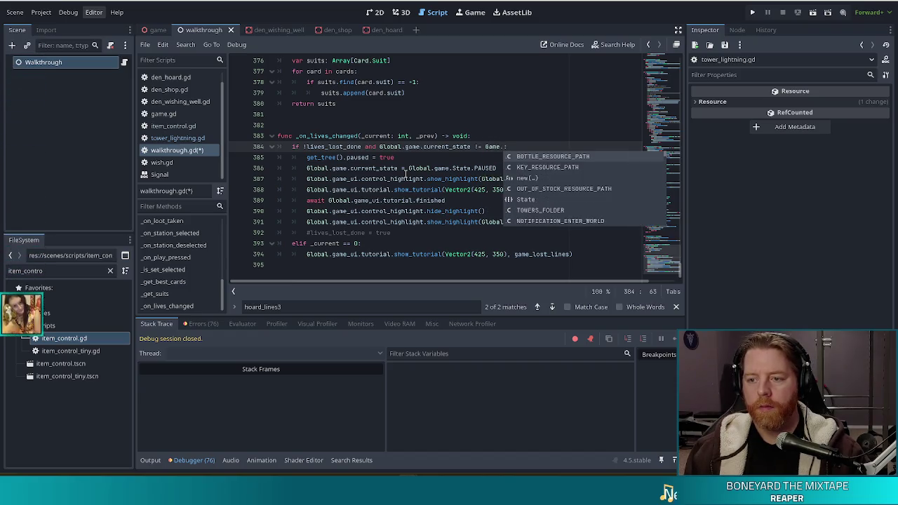
{"action": "type", "text": "a"}
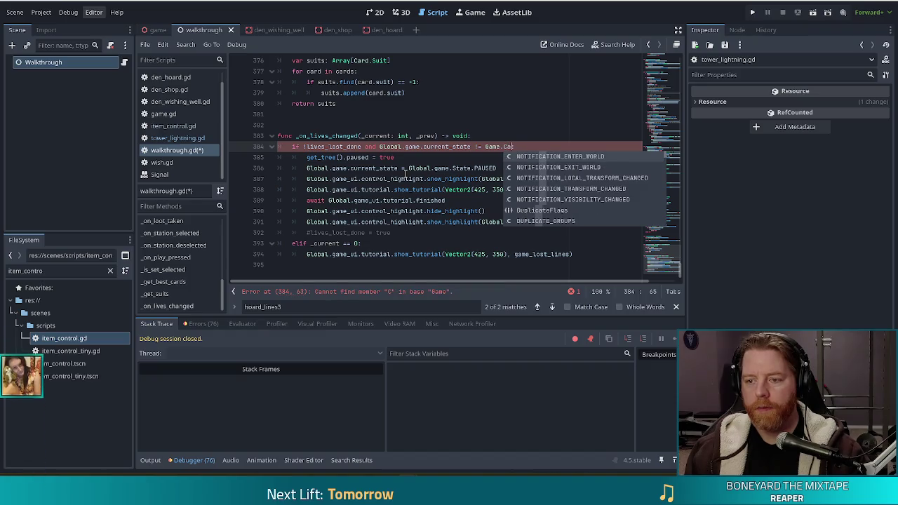
{"action": "key", "text": "BackSpace"}
{"action": "key", "text": "BackSpace"}
{"action": "type", "text": "Sta"}
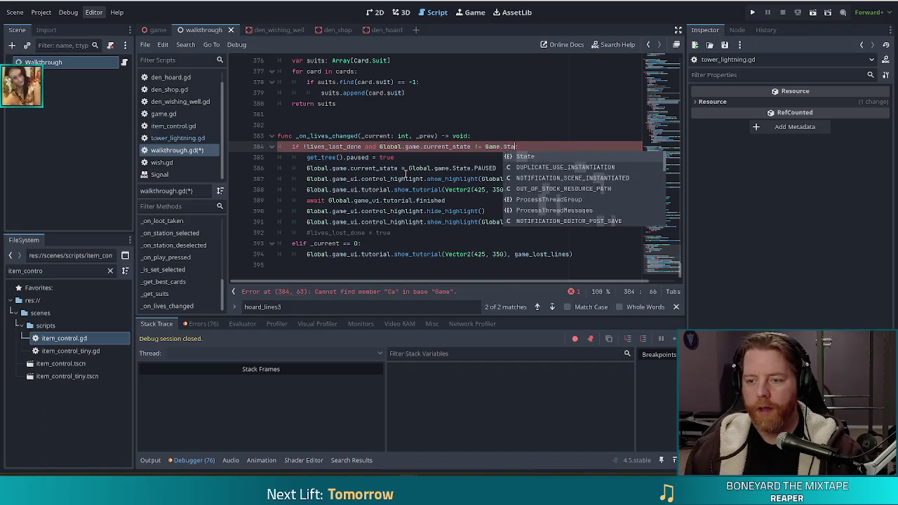
{"action": "type", "text": "te.CAV"}
{"action": "key", "text": "Return"}
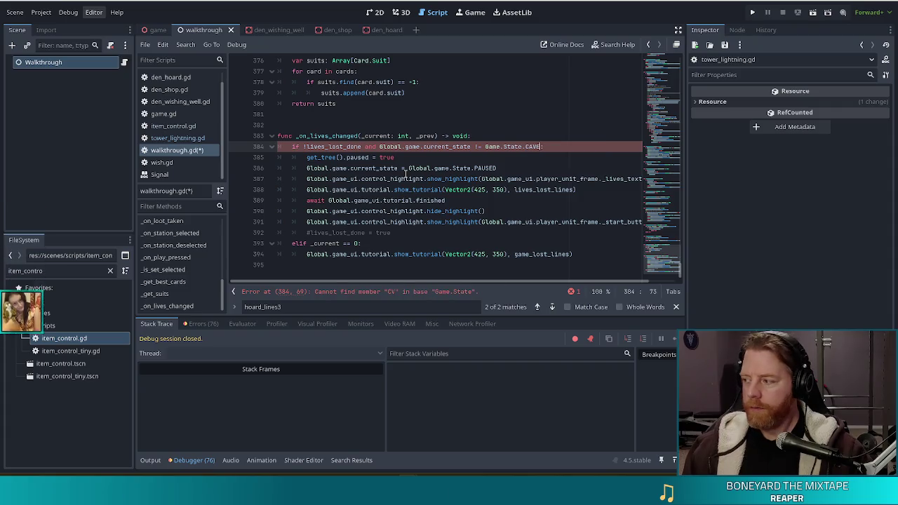
{"action": "key", "text": "ctrl+s"}
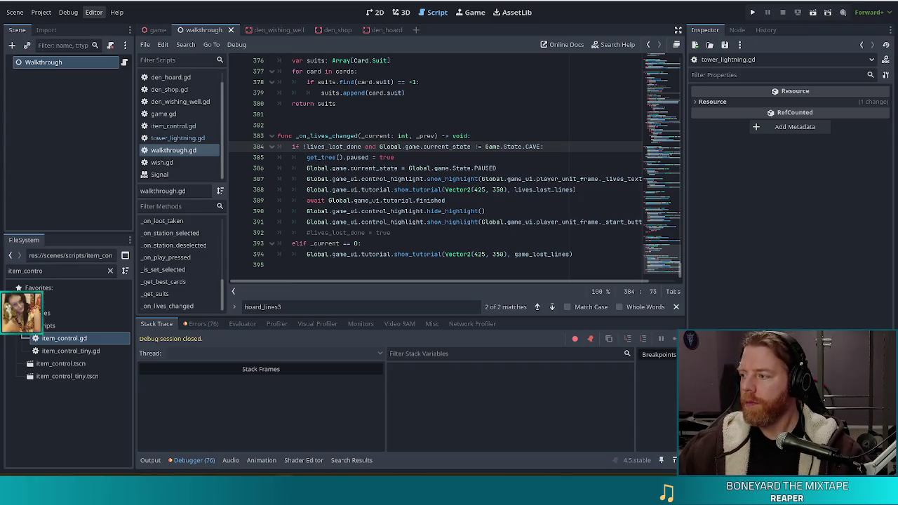
Step: Restore 'CAVE:' on line 384 and add a trailing 'and' for a second clause
{"action": "left_click_drag", "start_coordinate": [544, 146], "coordinate": [380, 147]}
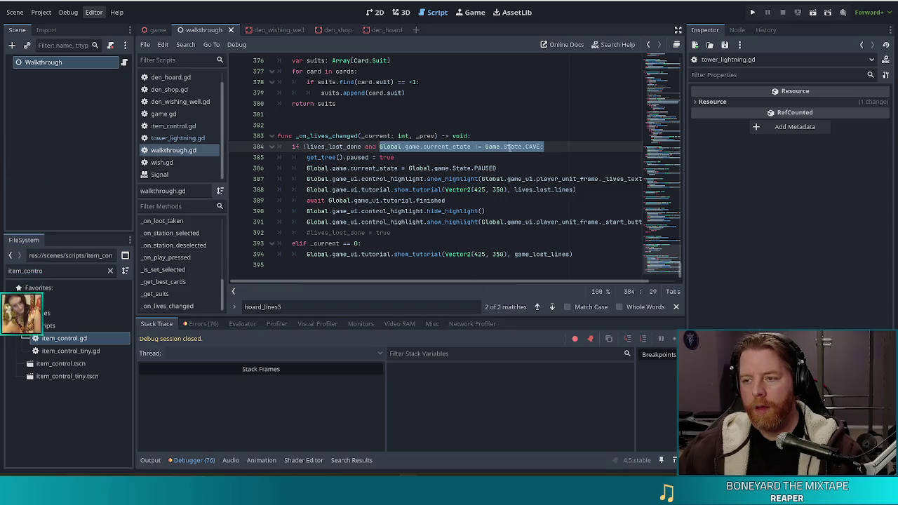
{"action": "mouse_move", "coordinate": [510, 148]}
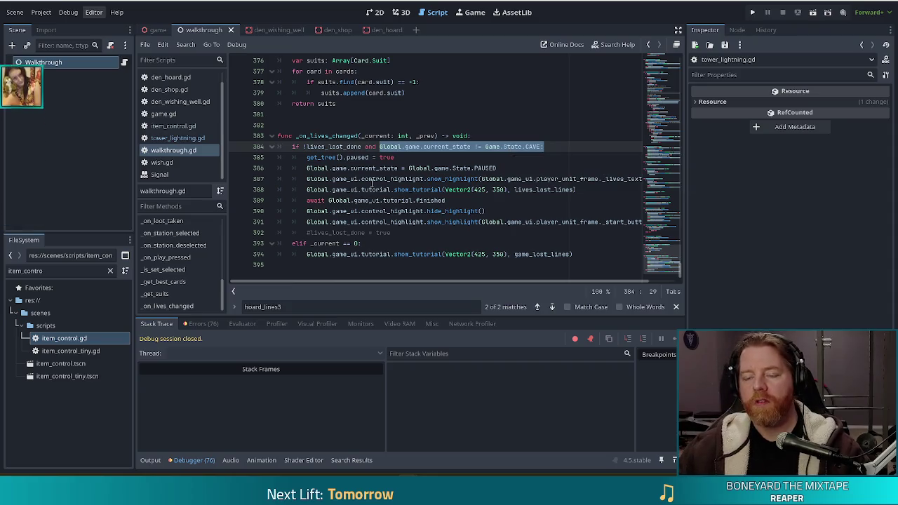
{"action": "left_click", "coordinate": [389, 178]}
{"action": "left_click", "coordinate": [398, 136]}
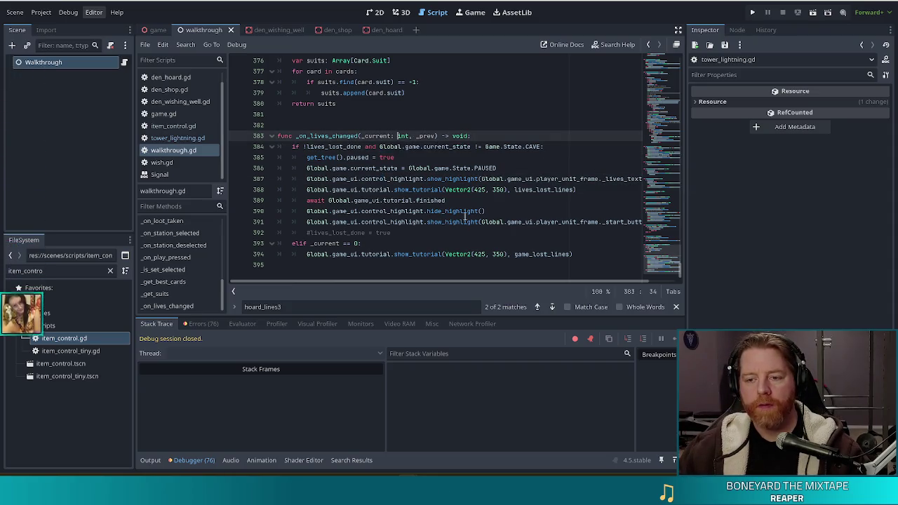
{"action": "left_click", "coordinate": [540, 146]}
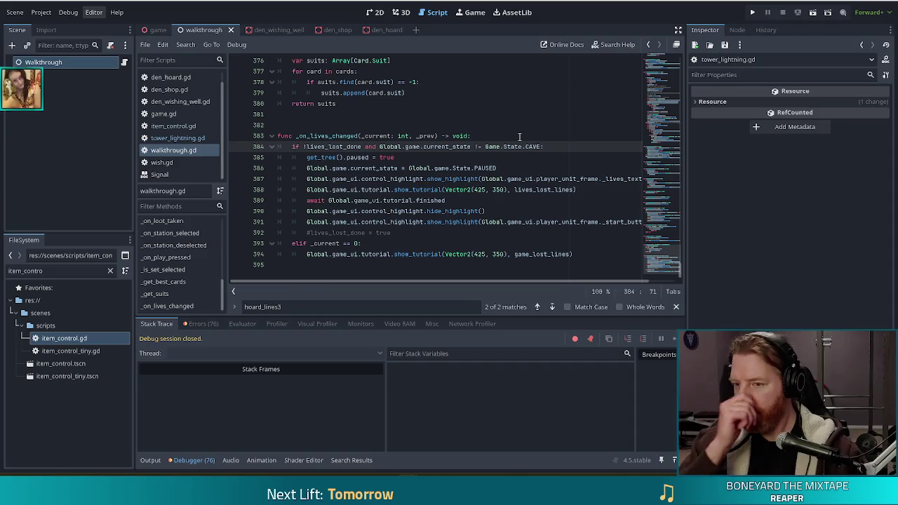
{"action": "type", "text": "E:"}
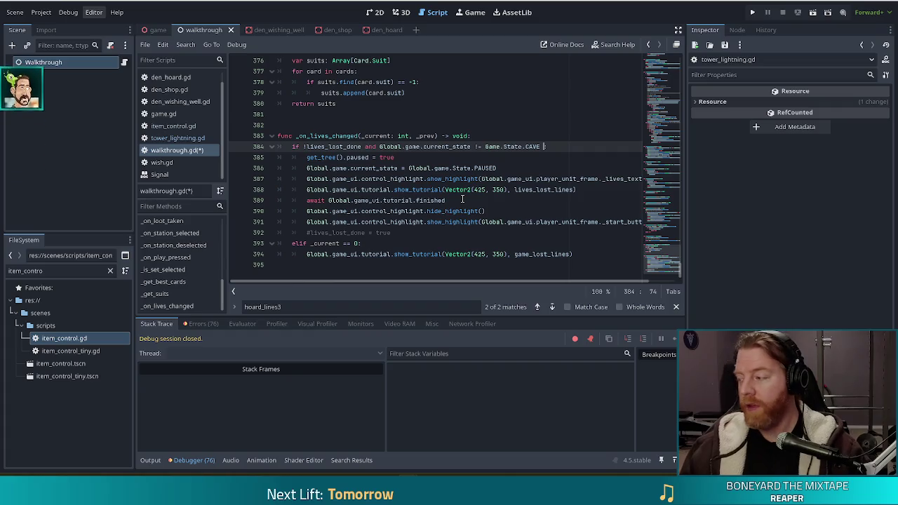
{"action": "type", "text": "and"}
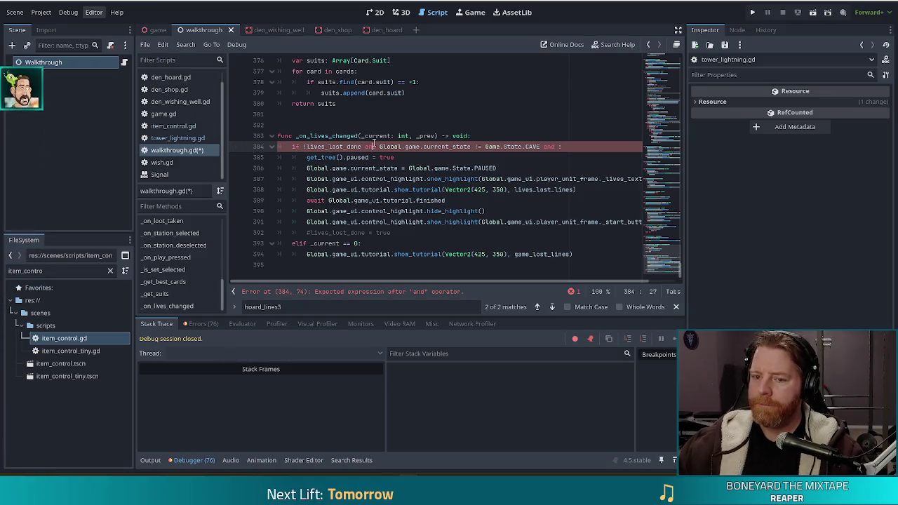
{"action": "left_click", "coordinate": [430, 135]}
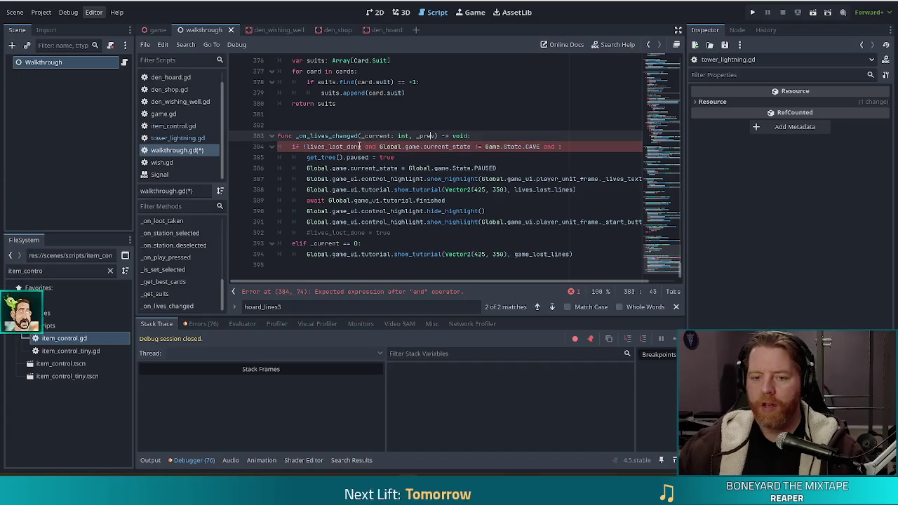
Step: Check in game.gd's lives setter that lives_changed emits (old, lives)
{"action": "left_click", "coordinate": [164, 114]}
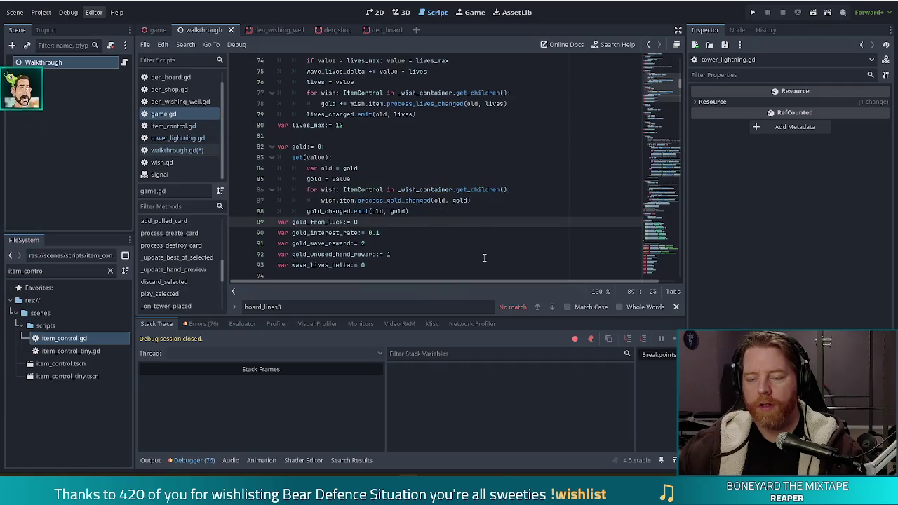
{"action": "scroll", "coordinate": [484, 258], "scroll_direction": "up", "scroll_amount": 3}
{"action": "left_click", "coordinate": [382, 201]}
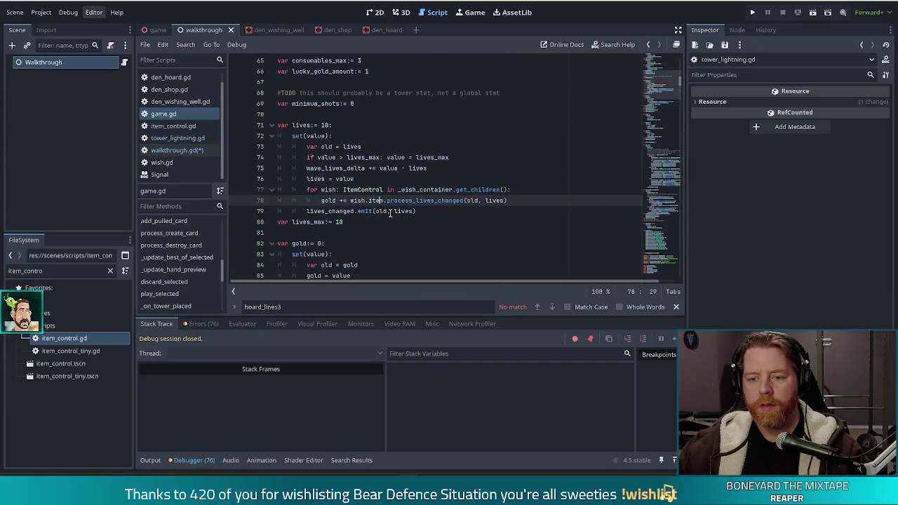
{"action": "left_click", "coordinate": [408, 212]}
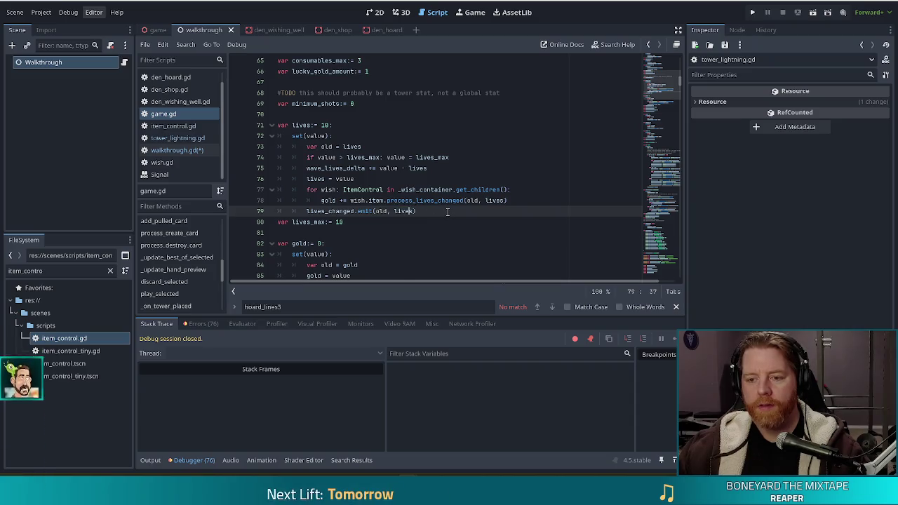
{"action": "scroll", "coordinate": [447, 211], "scroll_direction": "down", "scroll_amount": 5}
{"action": "key", "text": "alt+Left"}
Step: Rename the _on_lives_changed parameters to (_prev: int, _current: int)
{"action": "double_click", "coordinate": [377, 136]}
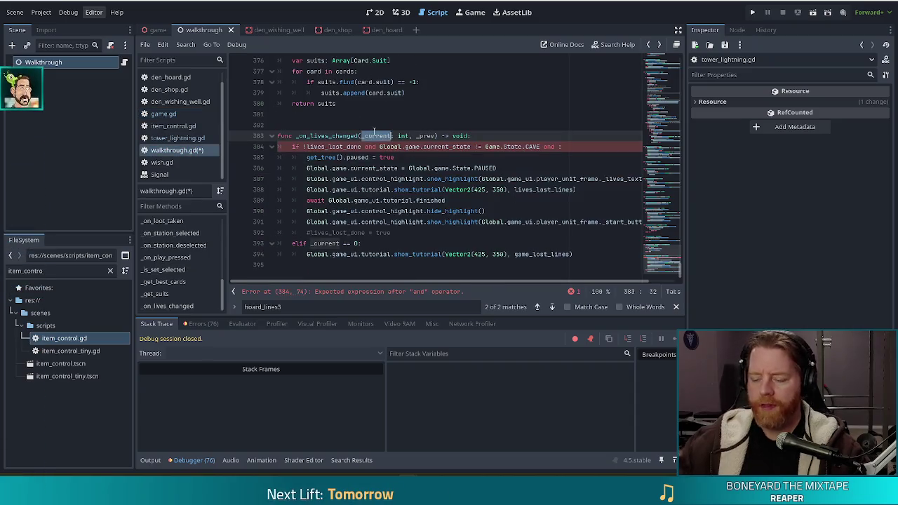
{"action": "type", "text": "_prev"}
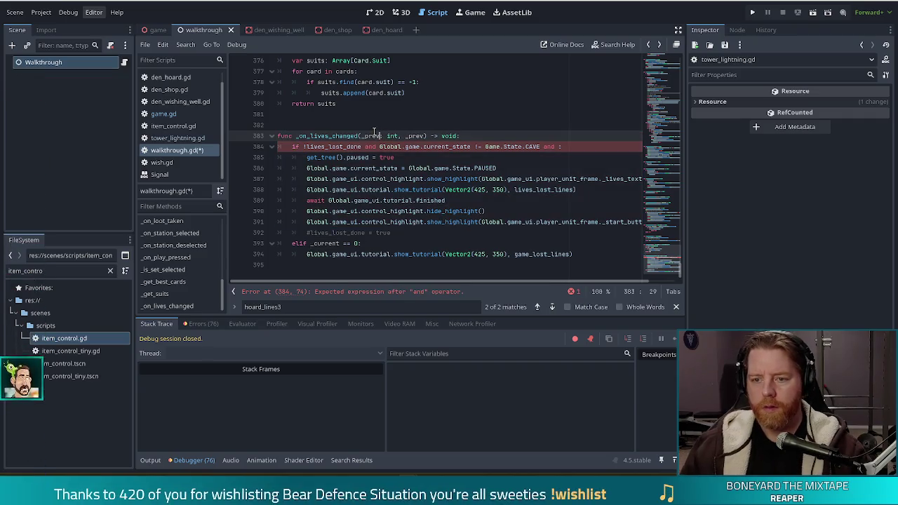
{"action": "double_click", "coordinate": [421, 136]}
{"action": "type", "text": "_current"}
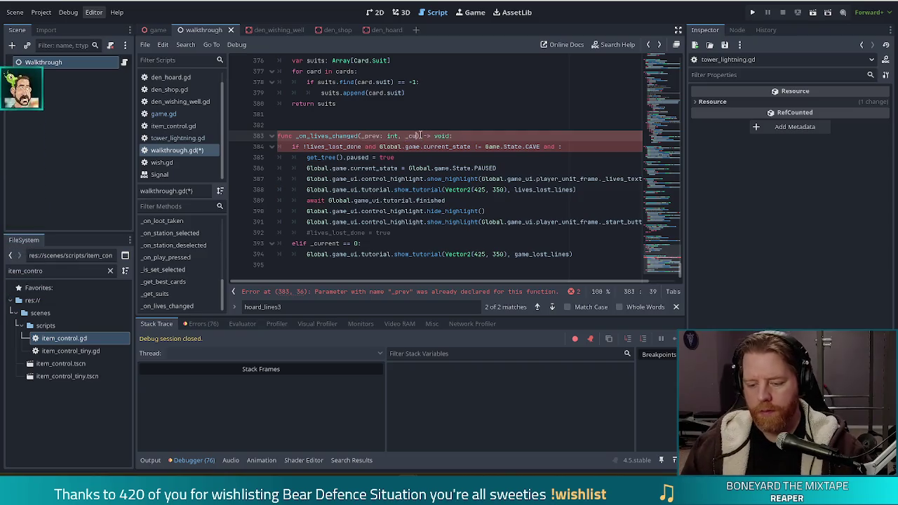
{"action": "type", "text": ": int"}
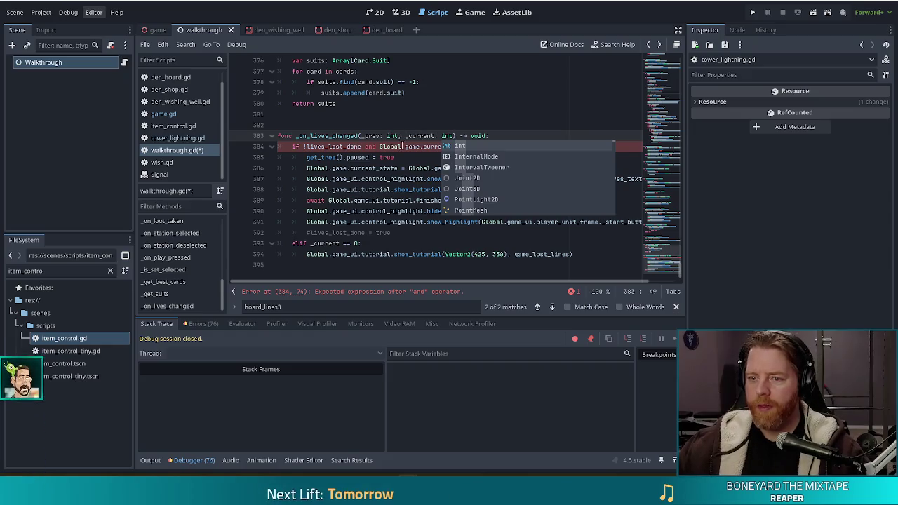
{"action": "left_click", "coordinate": [402, 146]}
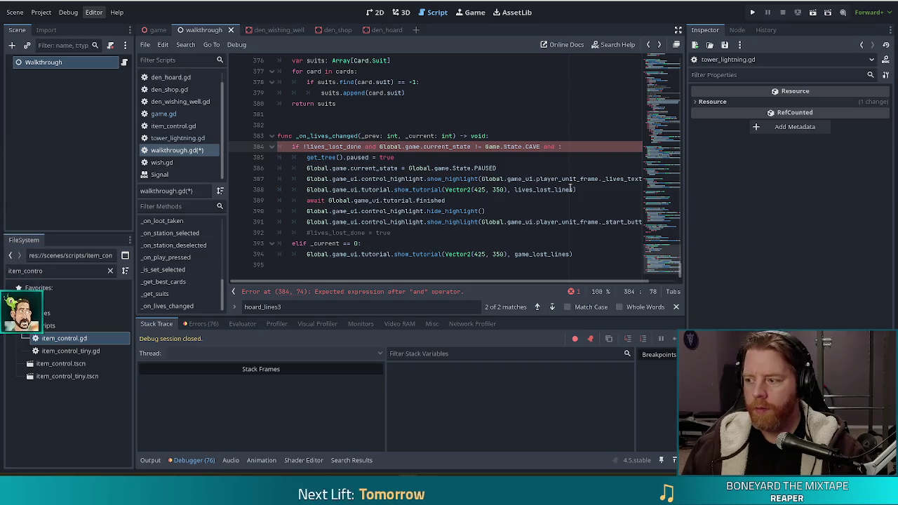
Step: Finish line 384 with 'and _current < _prev:' so it fires only when lives drop
{"action": "type", "text": "_"}
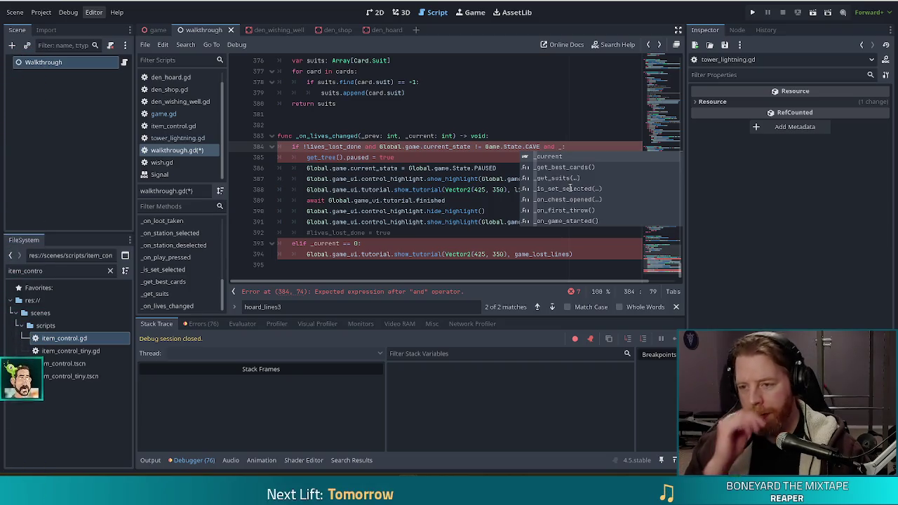
{"action": "type", "text": "current"}
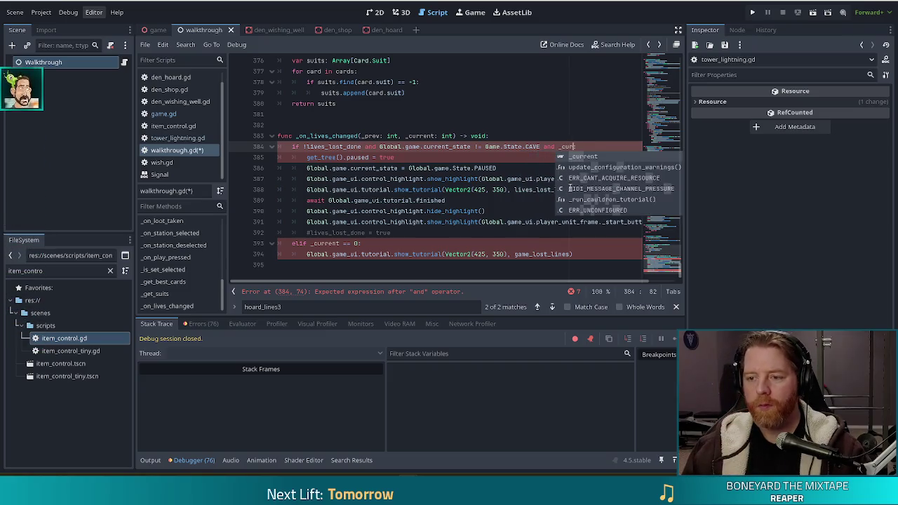
{"action": "type", "text": " > "}
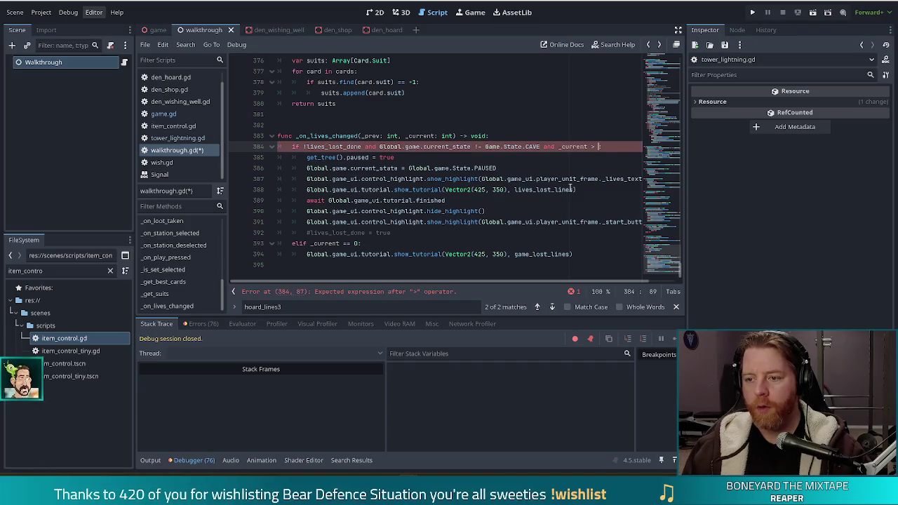
{"action": "type", "text": " 0"}
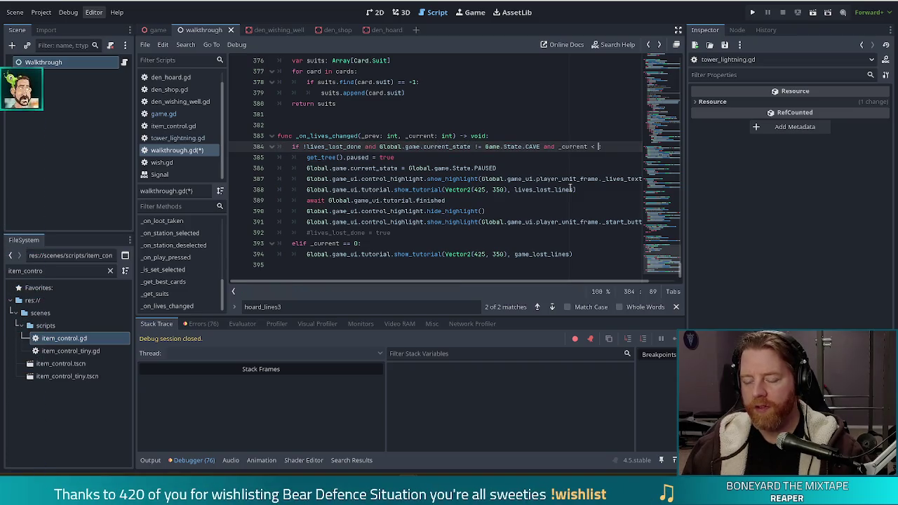
{"action": "type", "text": "_prev"}
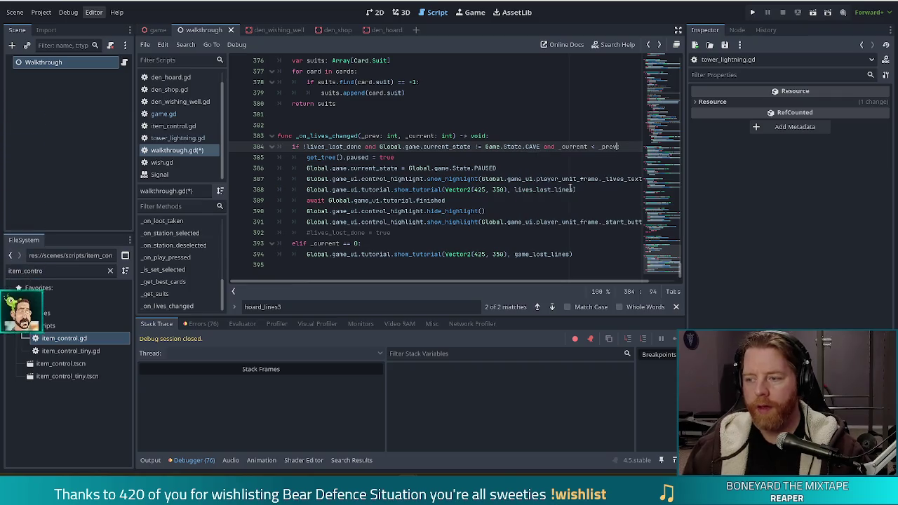
{"action": "type", "text": ":"}
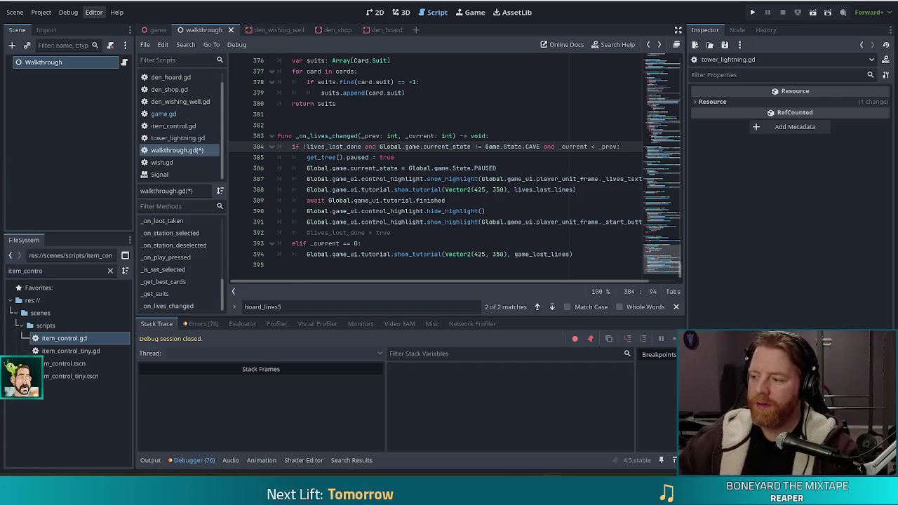
{"action": "left_click", "coordinate": [623, 147]}
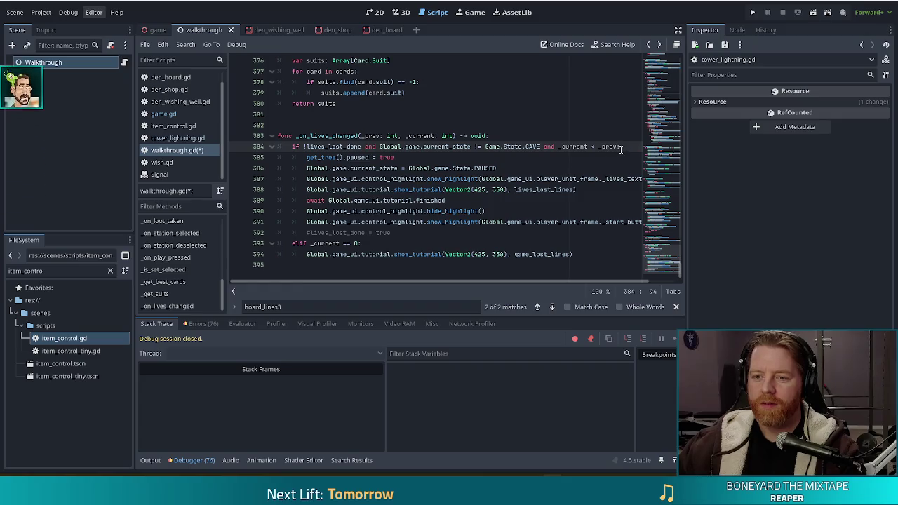
{"action": "left_click", "coordinate": [565, 147]}
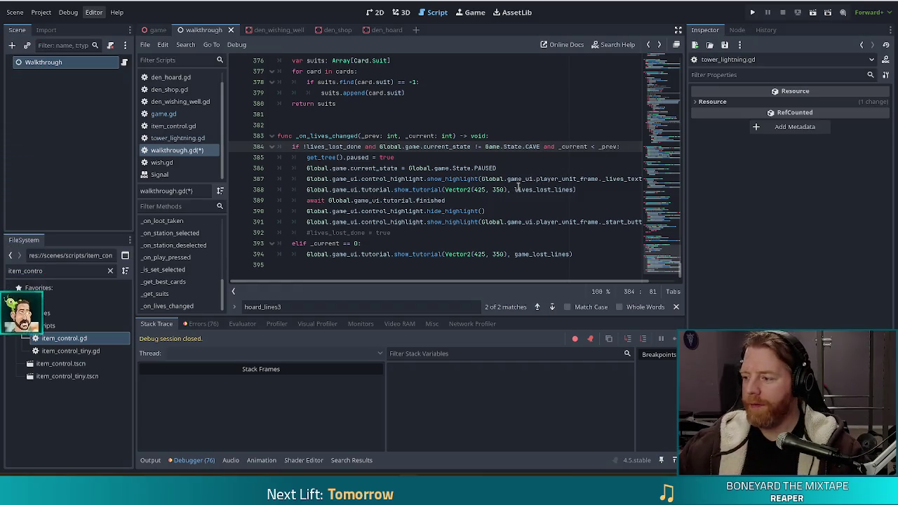
Step: Save walkthrough.gd and check the show_tutorial call's parameters on line 388
{"action": "key", "text": "ctrl+s"}
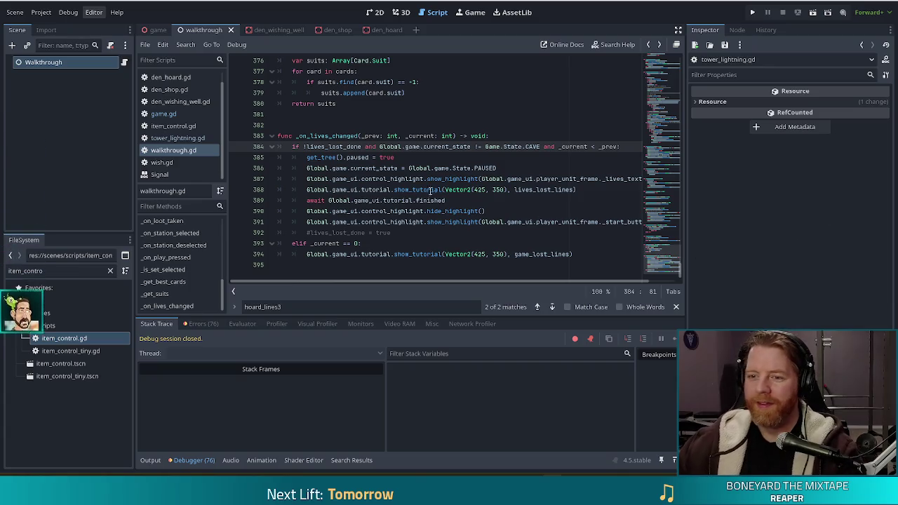
{"action": "left_click", "coordinate": [415, 190]}
{"action": "mouse_move", "coordinate": [424, 191]}
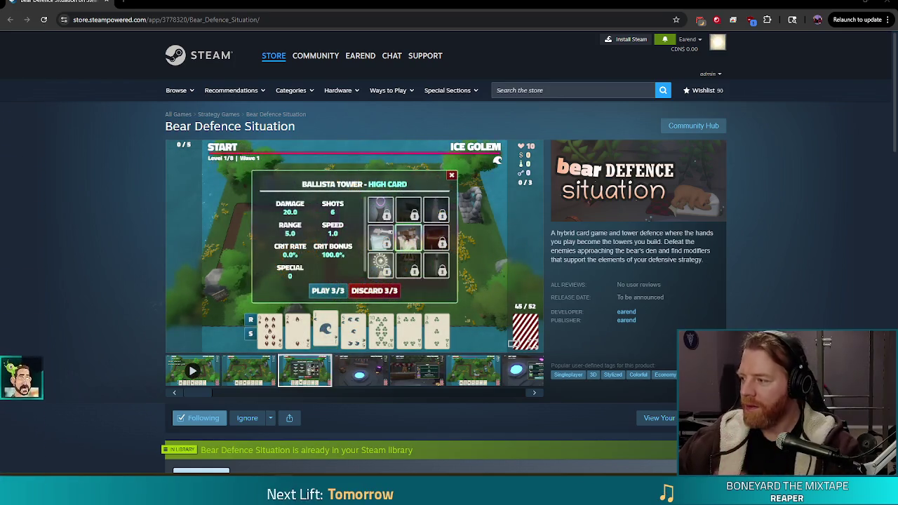
{"action": "mouse_move", "coordinate": [897, 150]}
{"action": "left_mouse_down"}
{"action": "mouse_move", "coordinate": [708, 177]}
{"action": "mouse_move", "coordinate": [519, 2]}
{"action": "left_mouse_up"}
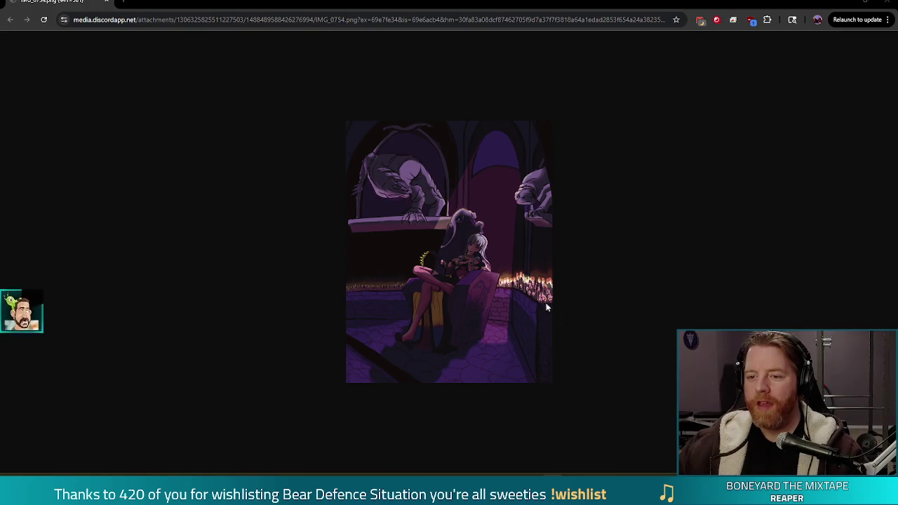
{"action": "scroll", "coordinate": [513, 288], "scroll_direction": "up", "scroll_amount": 5, "text": "ctrl"}
{"action": "scroll", "coordinate": [549, 298], "scroll_direction": "down", "scroll_amount": 2, "text": "ctrl"}
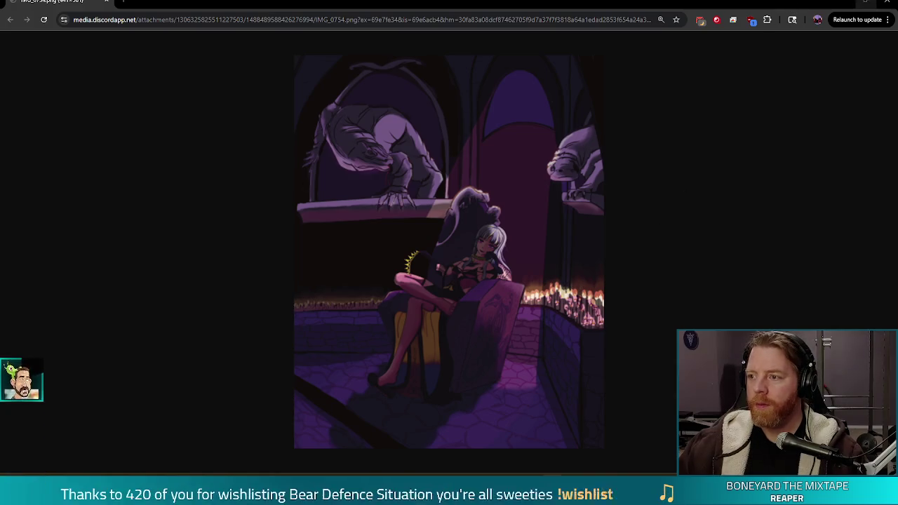
{"action": "left_click", "coordinate": [886, 4]}
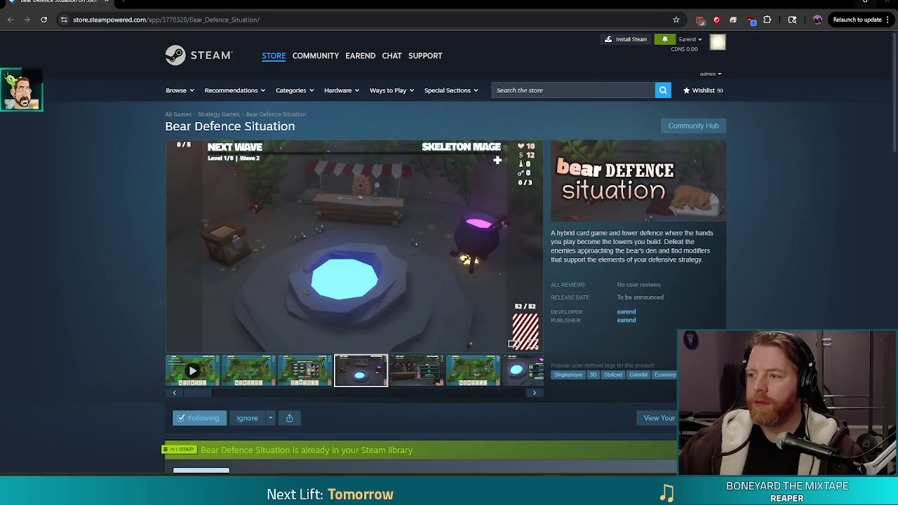
Step: Close the Steam store browser window to return to Godot
{"action": "left_click", "coordinate": [887, 3]}
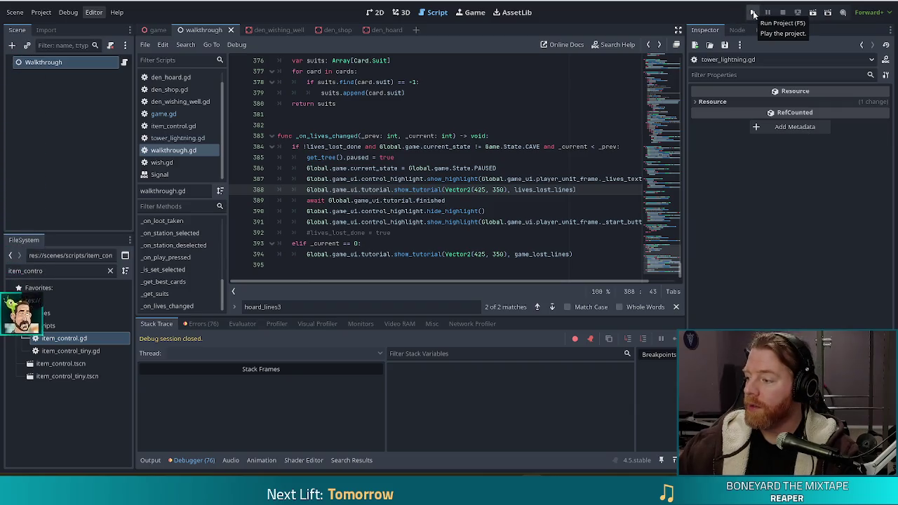
Step: Run the project in debug and start a new game from the main menu
{"action": "left_click", "coordinate": [753, 13]}
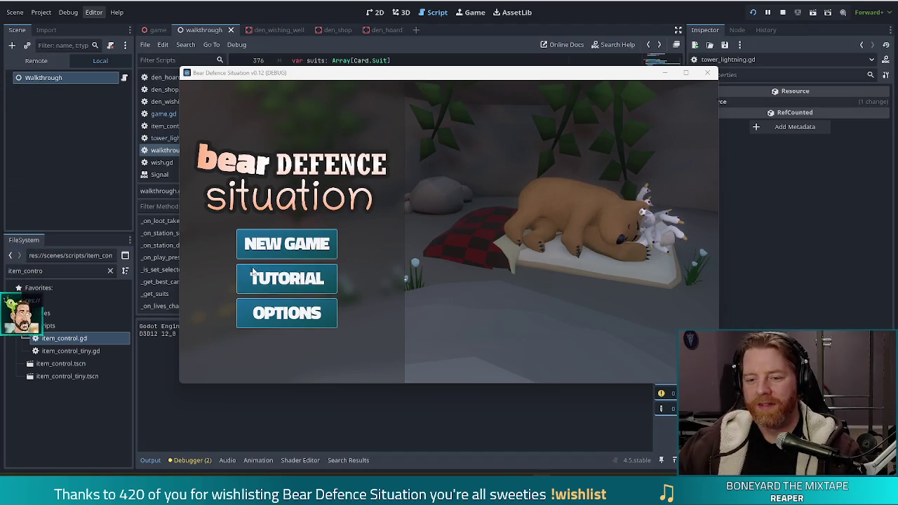
{"action": "left_click", "coordinate": [281, 280]}
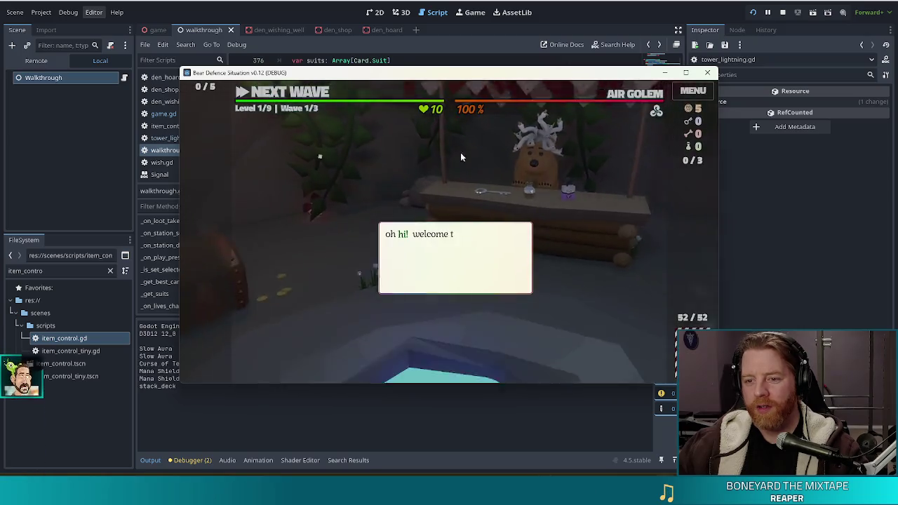
Step: Dismiss the welcome tutorial and run test_kit in the console for 100 of each resource
{"action": "left_click", "coordinate": [565, 191]}
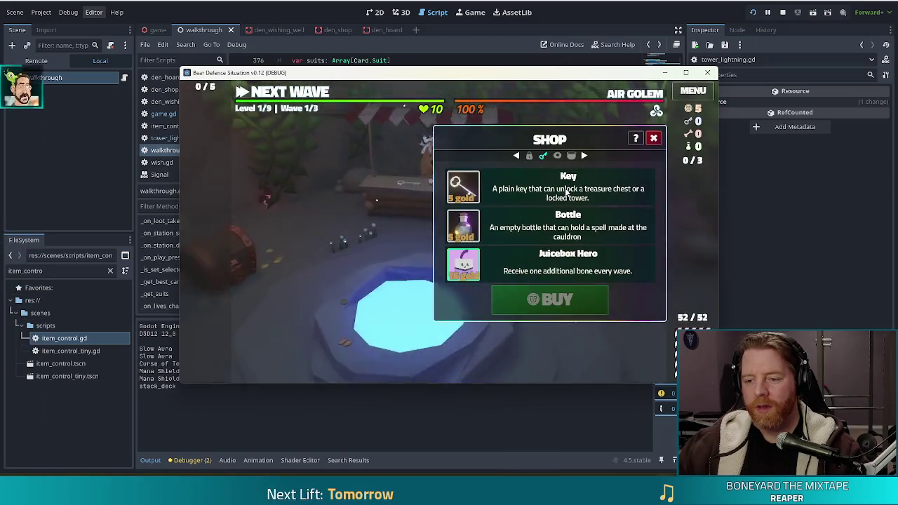
{"action": "left_click", "coordinate": [320, 203]}
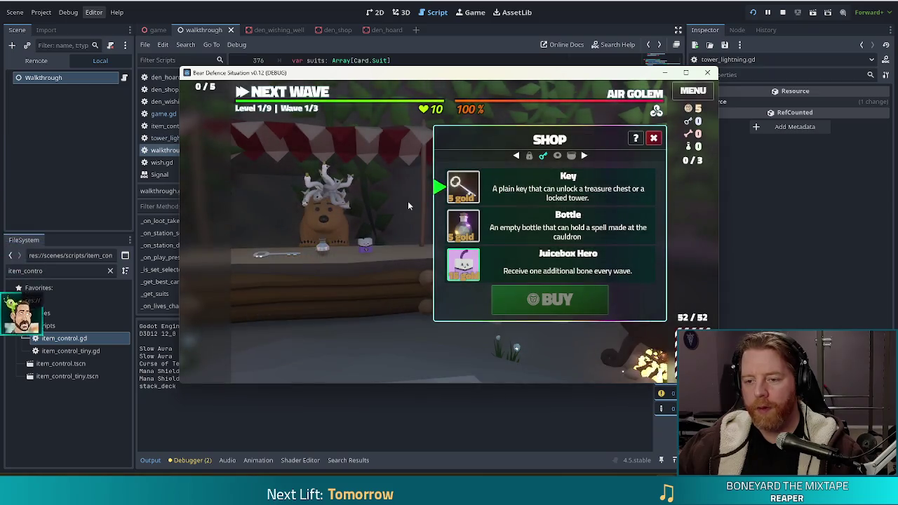
{"action": "key", "text": "grave"}
{"action": "type", "text": "test_kit"}
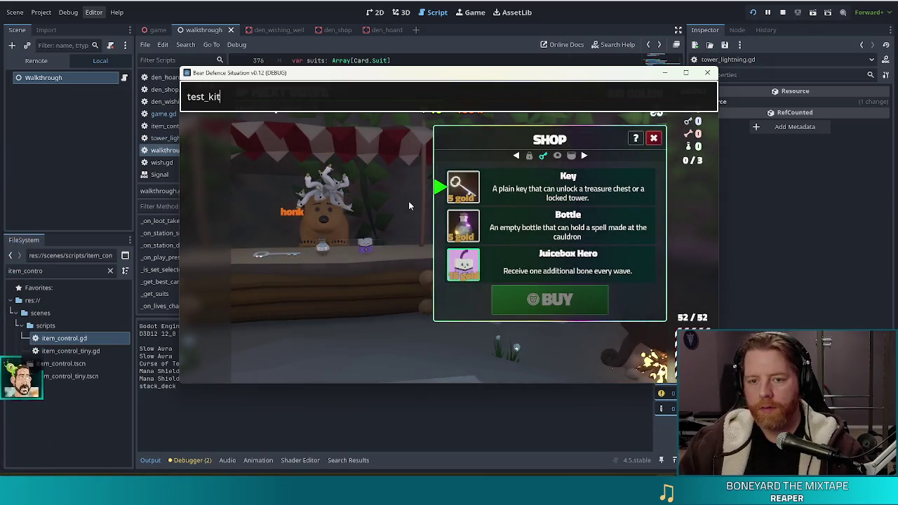
{"action": "key", "text": "Return"}
{"action": "left_click", "coordinate": [297, 209]}
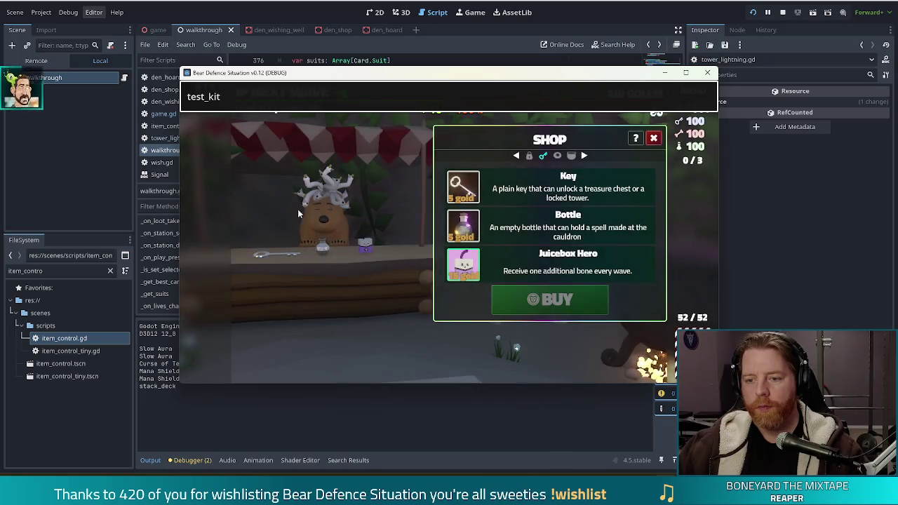
Step: Run add_shop_charm raspberries_and_tea, close the console, and make the game fullscreen
{"action": "double_click", "coordinate": [314, 92]}
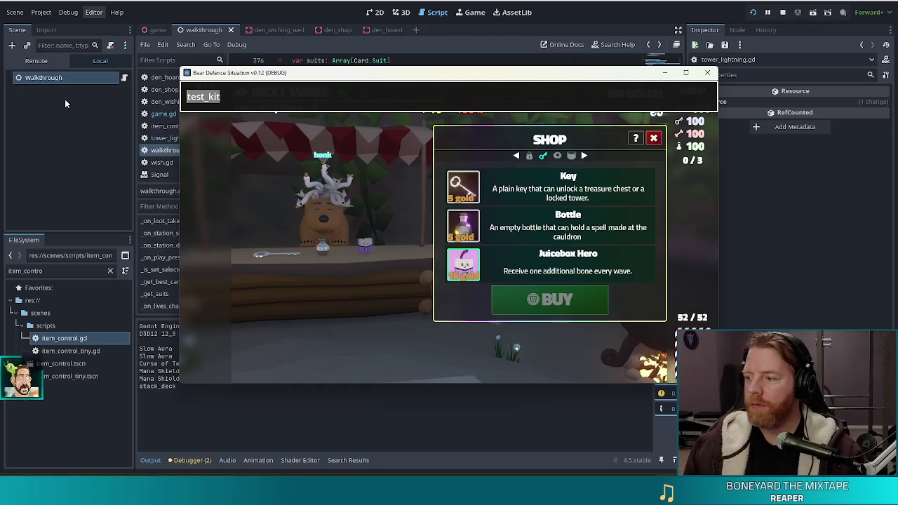
{"action": "type", "text": "add_shop"}
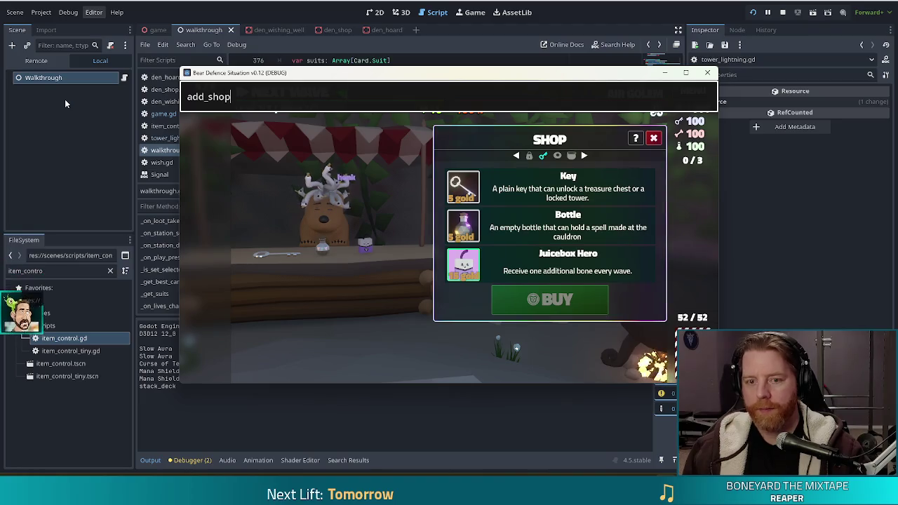
{"action": "type", "text": "_charm s"}
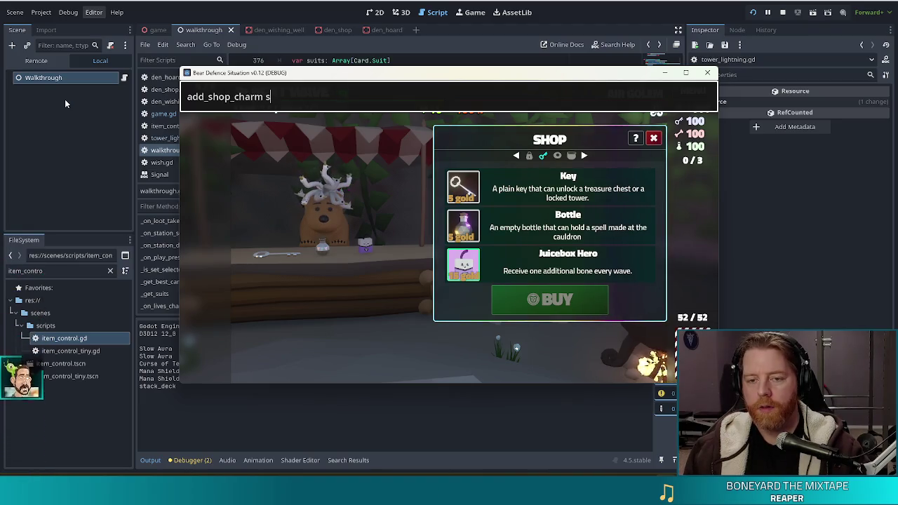
{"action": "key", "text": "BackSpace"}
{"action": "type", "text": "raspberries_and_tae"}
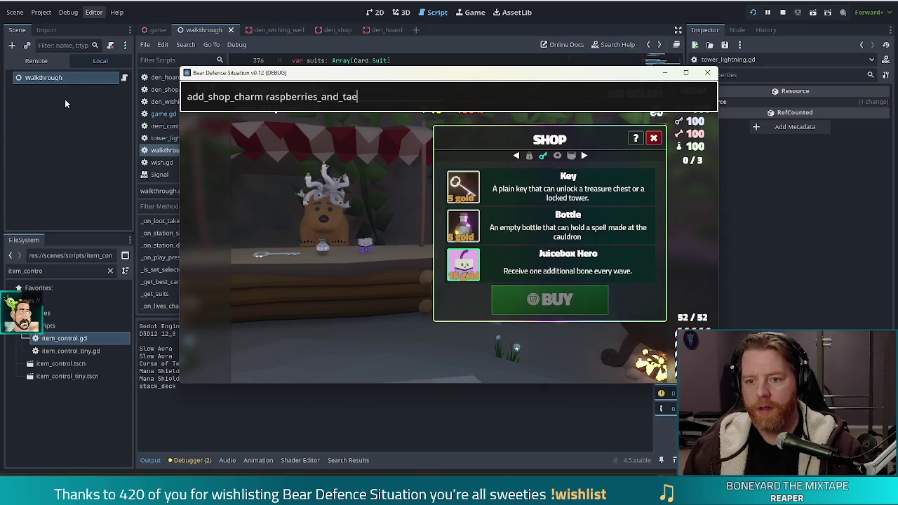
{"action": "key", "text": "BackSpace"}
{"action": "key", "text": "BackSpace"}
{"action": "type", "text": "ea"}
{"action": "key", "text": "Return"}
{"action": "key", "text": "Escape"}
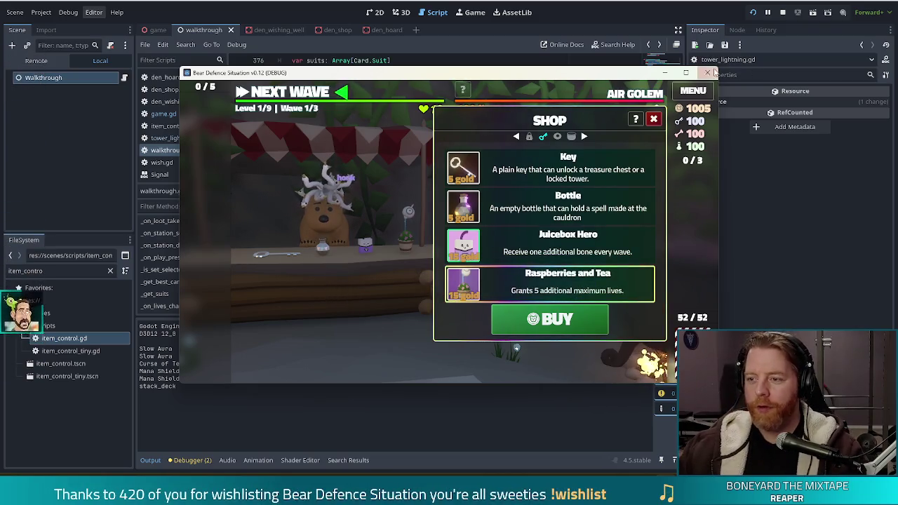
{"action": "key", "text": "F11"}
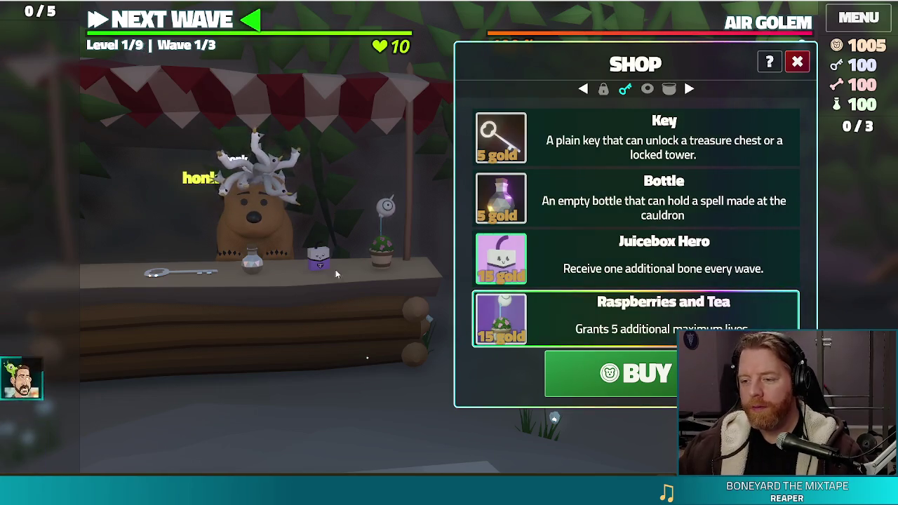
Step: Buy the Raspberries and Tea charm in the shop, leaving 990 gold and the slot Out of Stock
{"action": "left_click", "coordinate": [655, 377]}
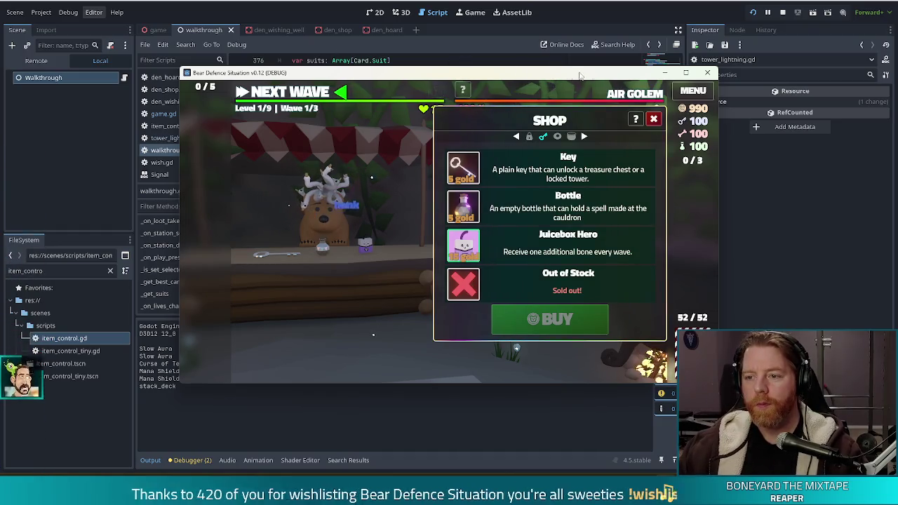
{"action": "key", "text": "F8"}
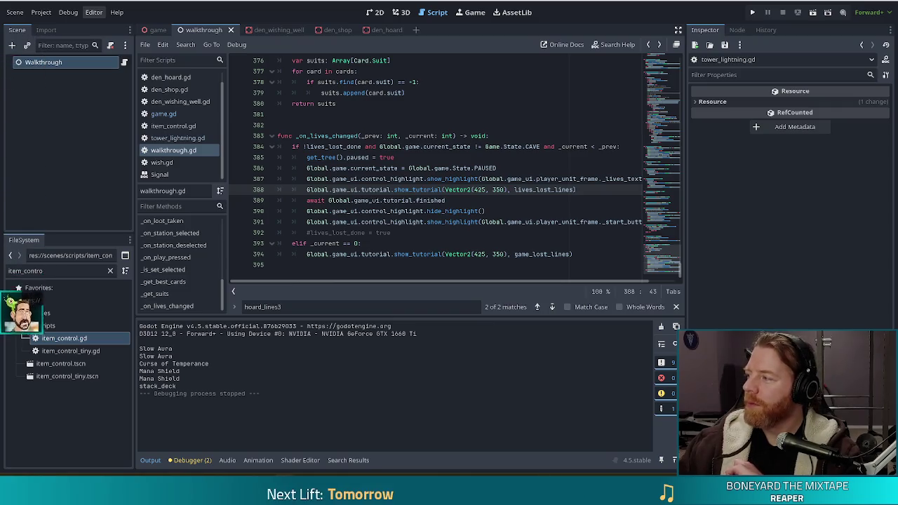
Step: Bring the Chrome window with Untitled_Artwork.png on screen, maximize it, then close it
{"action": "left_click_drag", "start_coordinate": [897, 121], "coordinate": [753, 120]}
{"action": "double_click", "coordinate": [753, 120]}
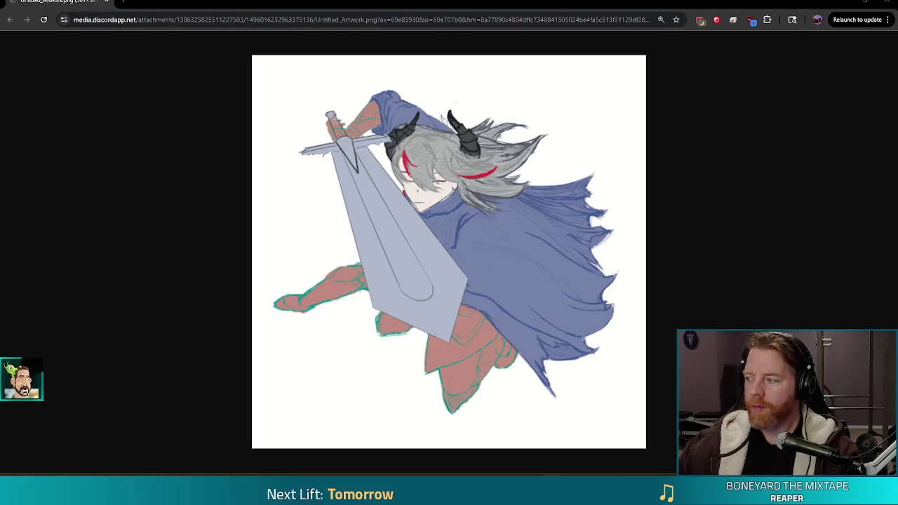
{"action": "left_click", "coordinate": [887, 3]}
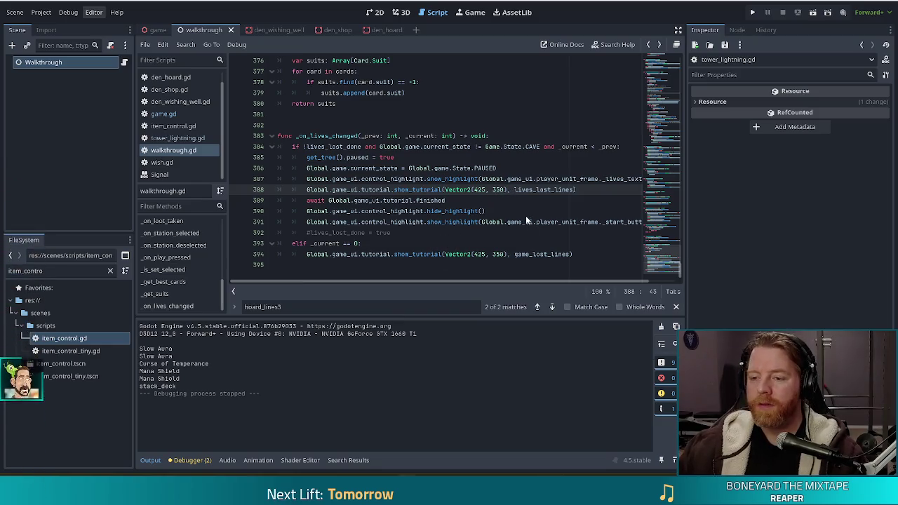
Step: Place the caret after lives_lost_lines on line 388 of walkthrough.gd
{"action": "left_click", "coordinate": [535, 190]}
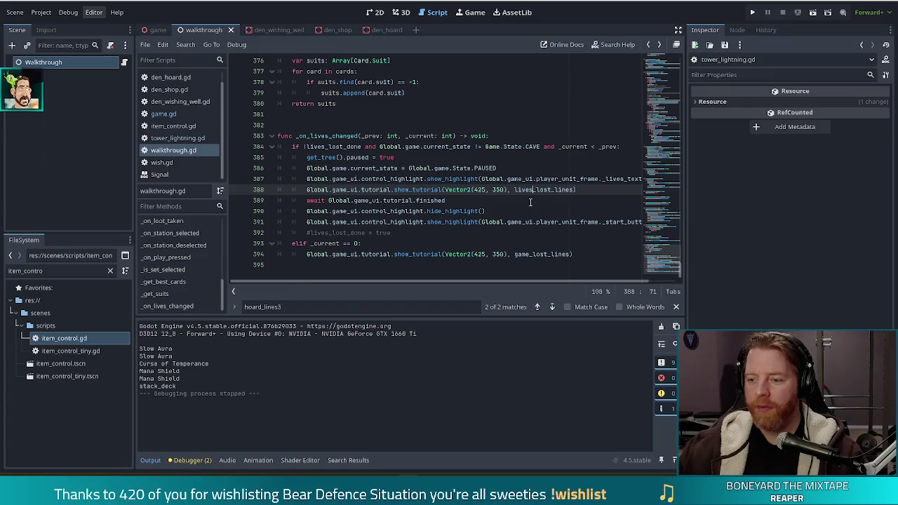
Step: Close the hoard_lines3 search in walkthrough.gd and move the caret up to line 387
{"action": "left_click", "coordinate": [676, 307]}
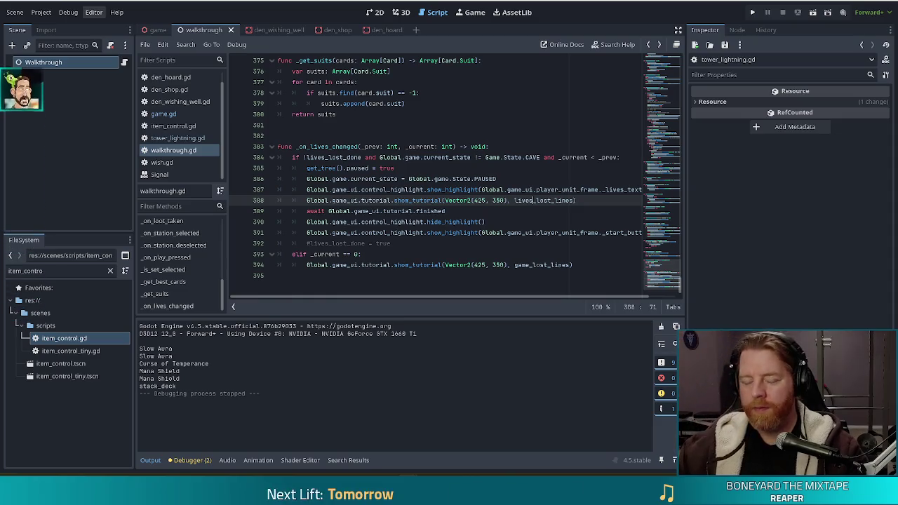
{"action": "key", "text": "Up"}
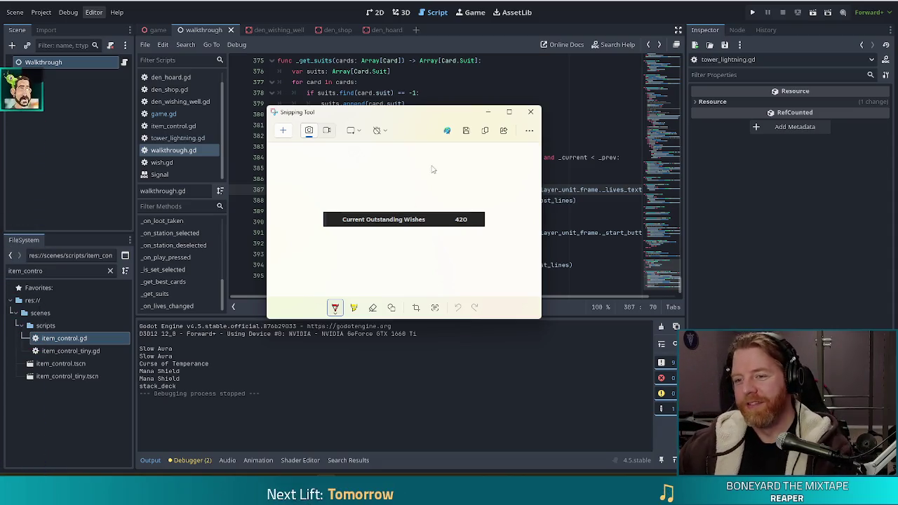
{"action": "left_click", "coordinate": [531, 112]}
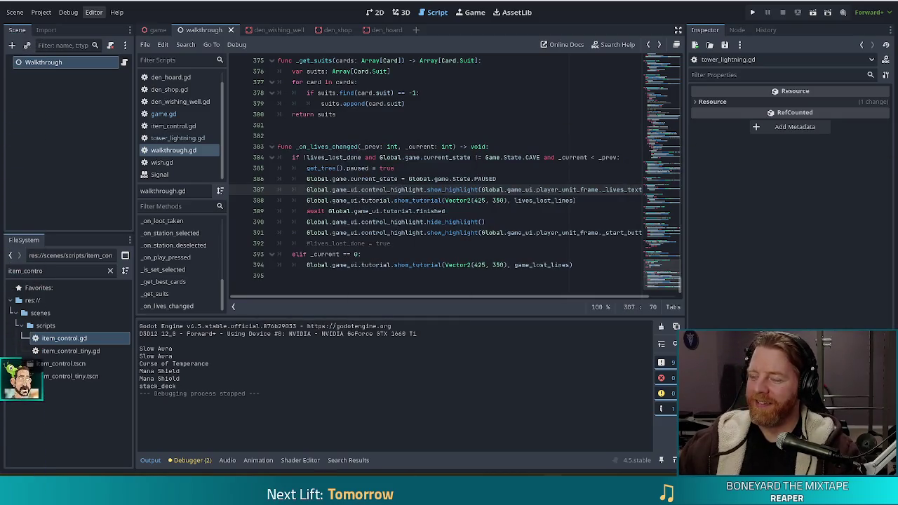
{"action": "left_click", "coordinate": [412, 200]}
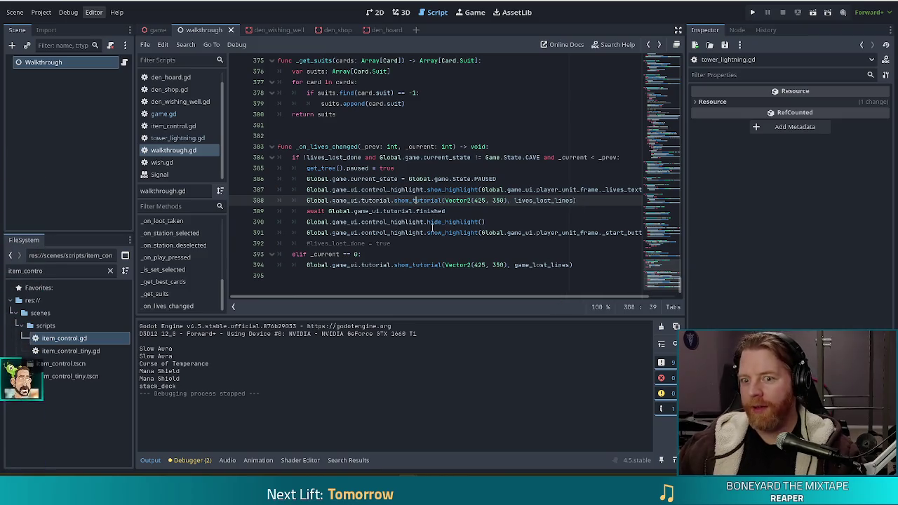
{"action": "left_click", "coordinate": [501, 233]}
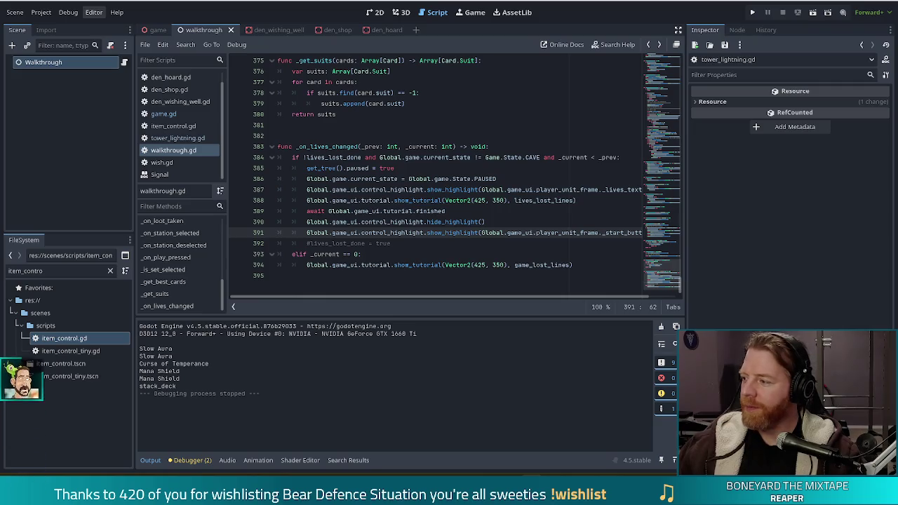
{"action": "left_click", "coordinate": [478, 189]}
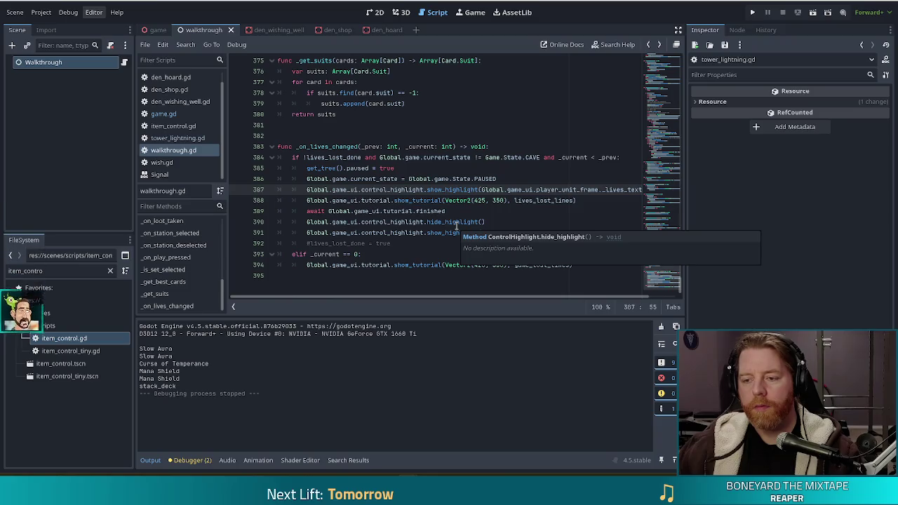
Step: Select the Walkthrough node and scroll the Inspector to its Upgrade Lines and Cave Lines arrays
{"action": "left_click", "coordinate": [394, 189]}
{"action": "left_click", "coordinate": [470, 221]}
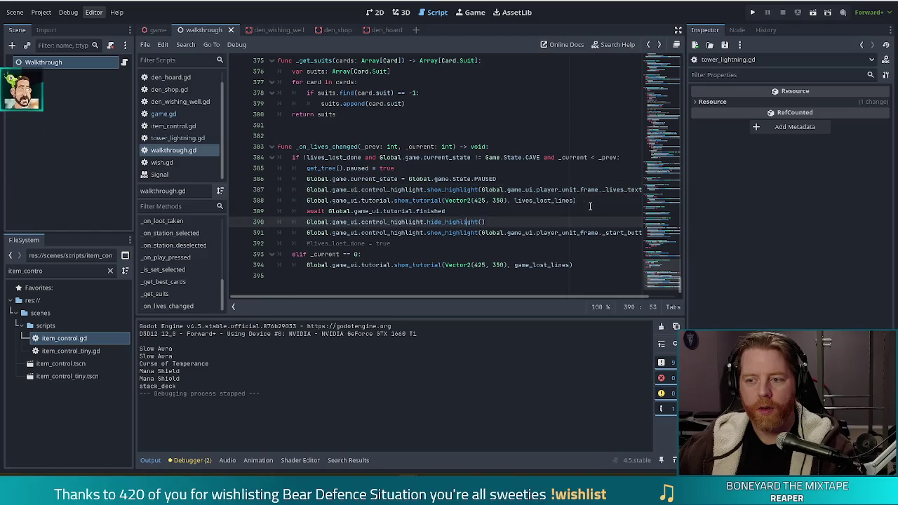
{"action": "left_click", "coordinate": [125, 64]}
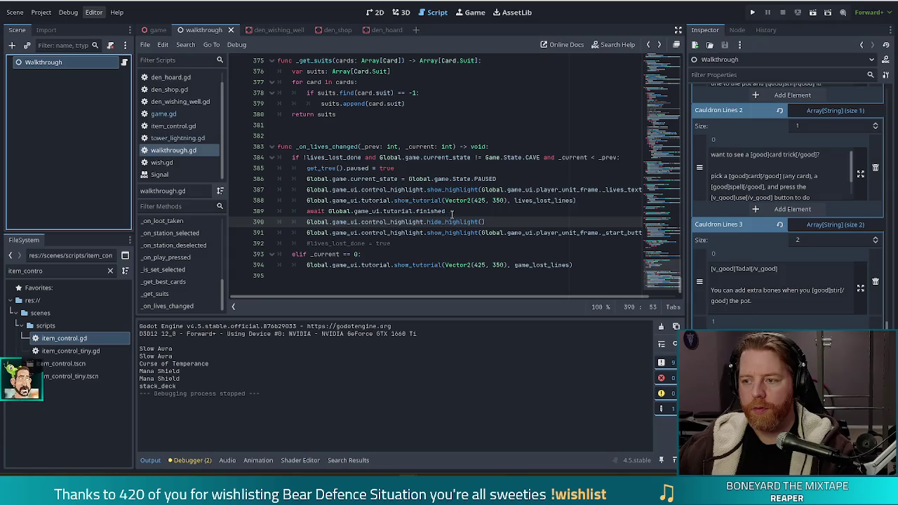
{"action": "scroll", "coordinate": [888, 324], "scroll_direction": "up", "scroll_amount": 1}
{"action": "scroll", "coordinate": [888, 324], "scroll_direction": "up", "scroll_amount": 5}
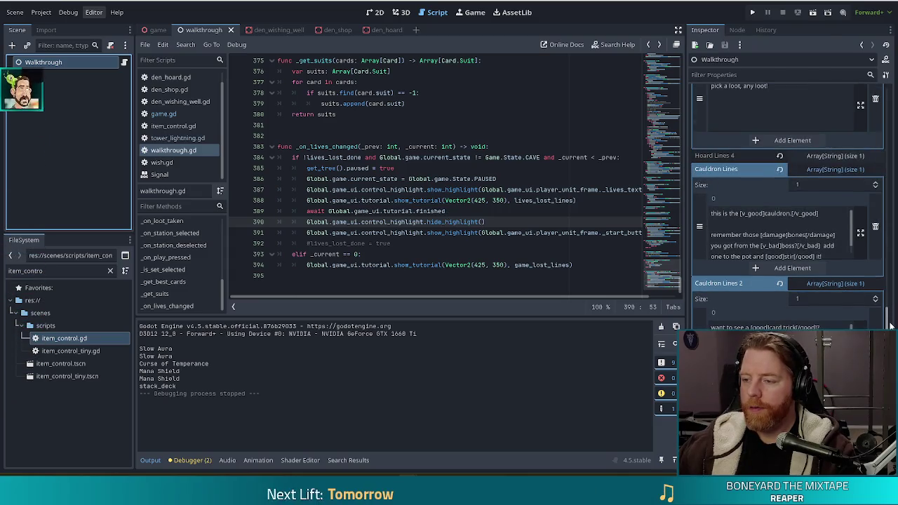
{"action": "mouse_move", "coordinate": [890, 309]}
{"action": "left_mouse_down"}
{"action": "mouse_move", "coordinate": [895, 233]}
{"action": "mouse_move", "coordinate": [892, 280]}
{"action": "left_mouse_up"}
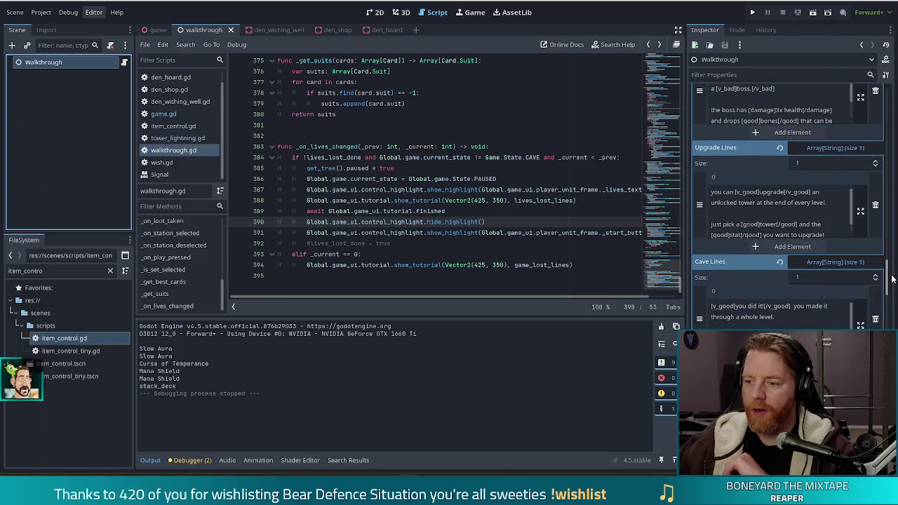
Step: Select the Cave Lines opening sentence congratulating the player on finishing a whole level
{"action": "left_click", "coordinate": [779, 317]}
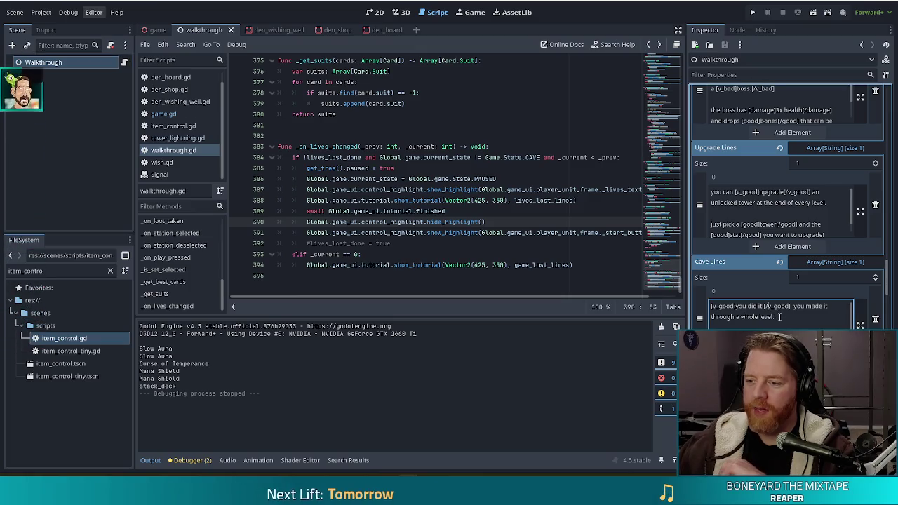
{"action": "left_click_drag", "start_coordinate": [701, 313], "coordinate": [701, 210]}
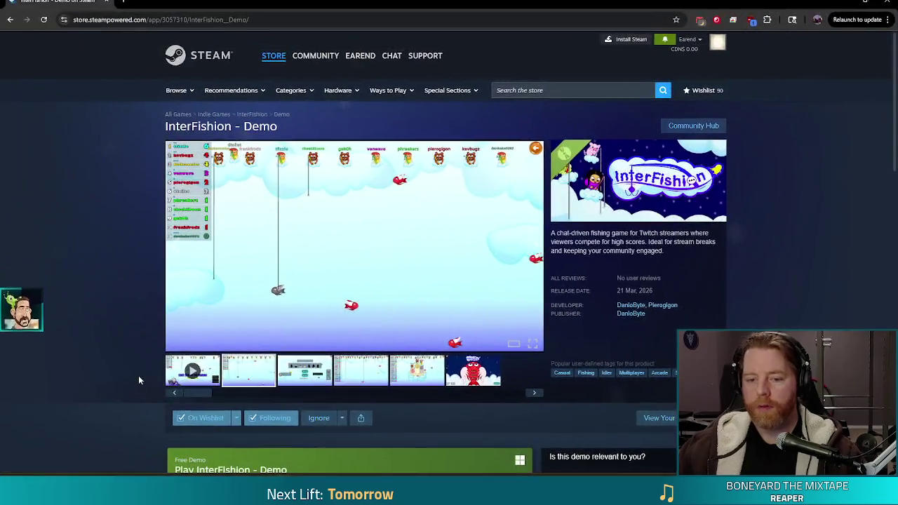
Step: Play the InterFishion - Demo trailer on the Steam page, then close the browser
{"action": "left_click", "coordinate": [192, 375]}
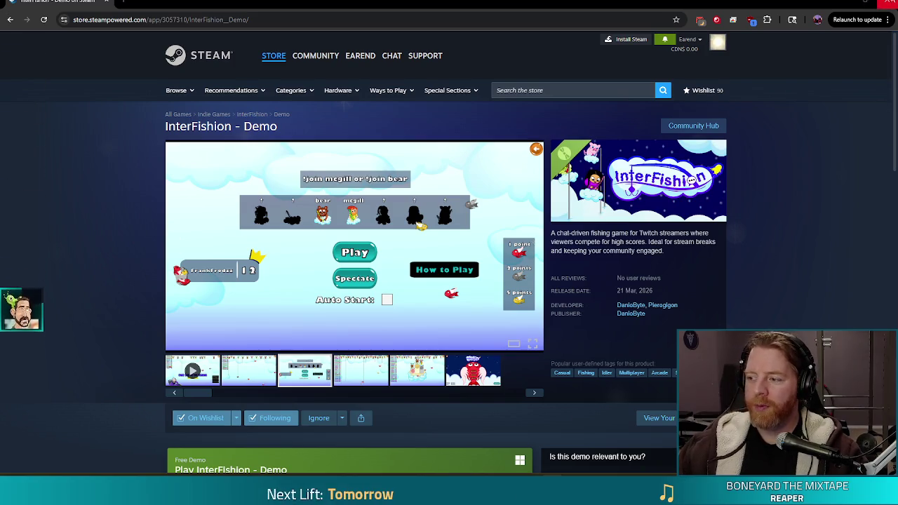
{"action": "left_click", "coordinate": [892, 3]}
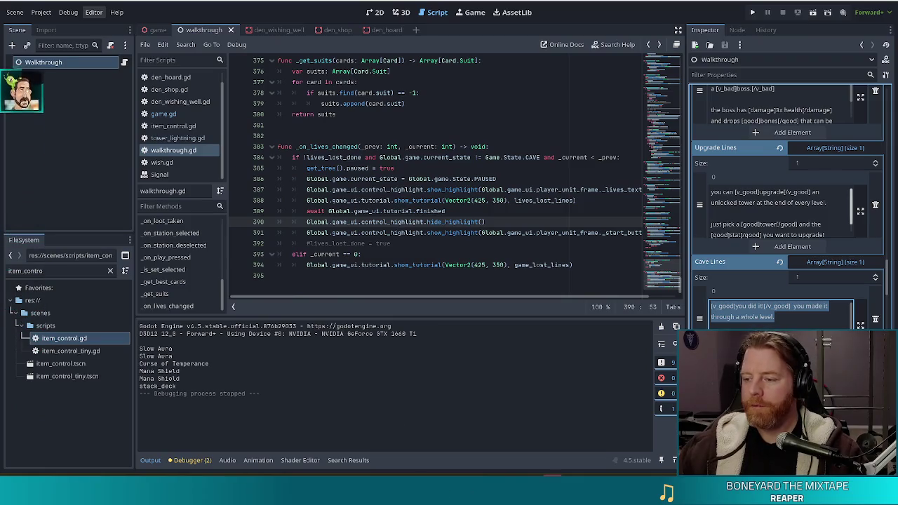
Step: Delete the selected sentence so Cave Lines begins 'now that you're back in the cave'
{"action": "scroll", "coordinate": [779, 328], "scroll_direction": "up", "scroll_amount": 3}
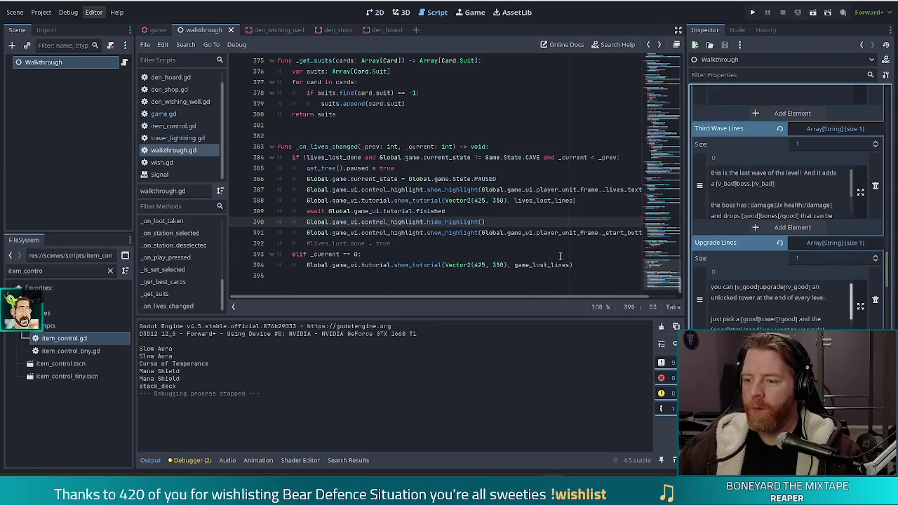
{"action": "scroll", "coordinate": [561, 266], "scroll_direction": "up", "scroll_amount": 1}
{"action": "scroll", "coordinate": [746, 280], "scroll_direction": "down", "scroll_amount": 2}
{"action": "scroll", "coordinate": [746, 281], "scroll_direction": "down", "scroll_amount": 5}
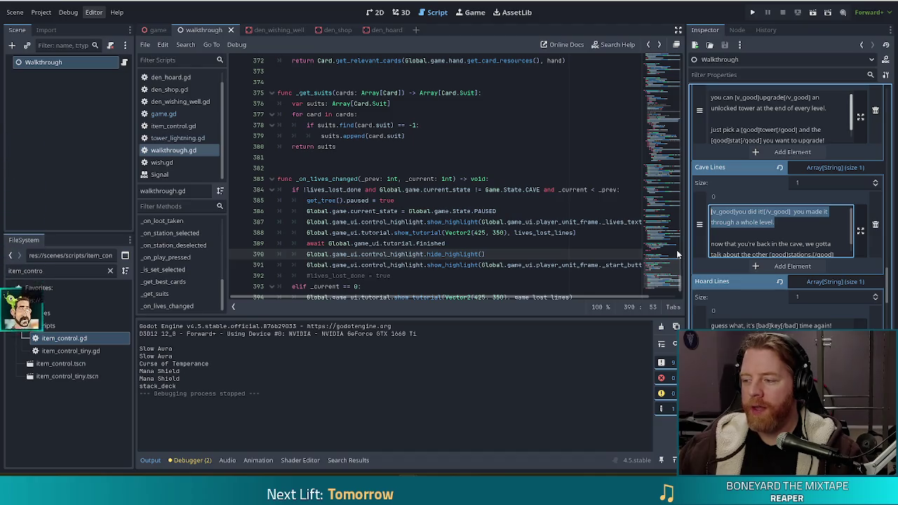
{"action": "key", "text": "BackSpace"}
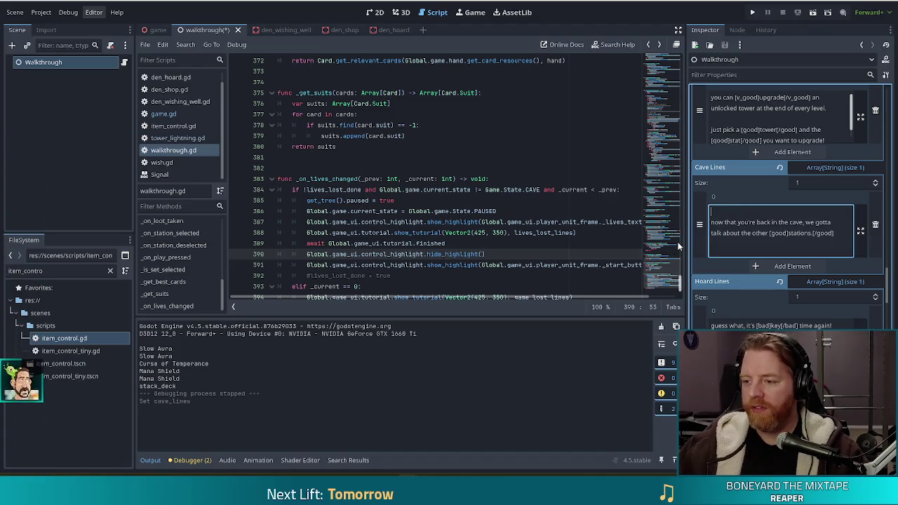
Step: Save the walkthrough scene with Ctrl+S and run Bear Defence Situation with F5
{"action": "left_click", "coordinate": [762, 223]}
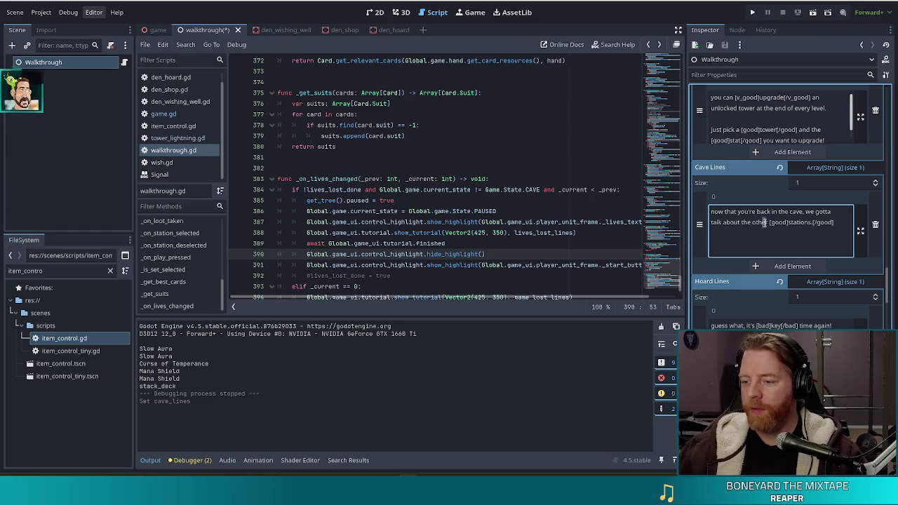
{"action": "key", "text": "ctrl+s"}
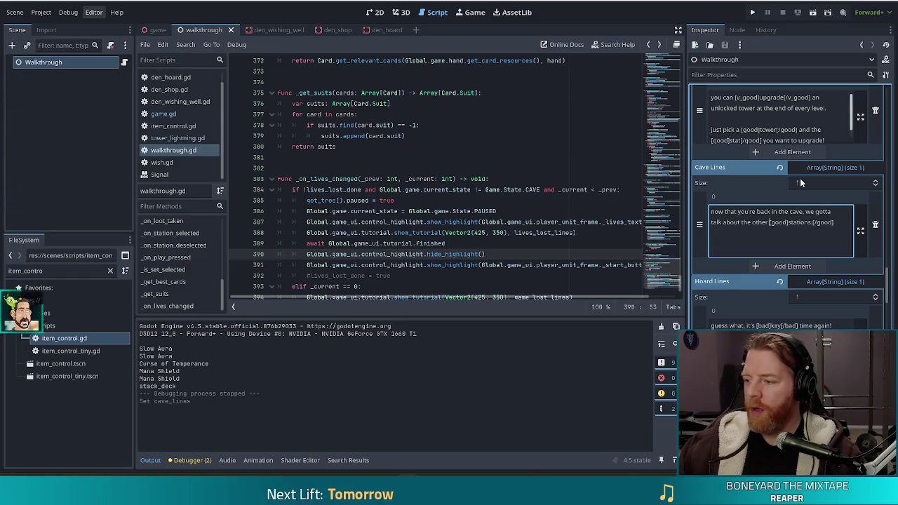
{"action": "key", "text": "F5"}
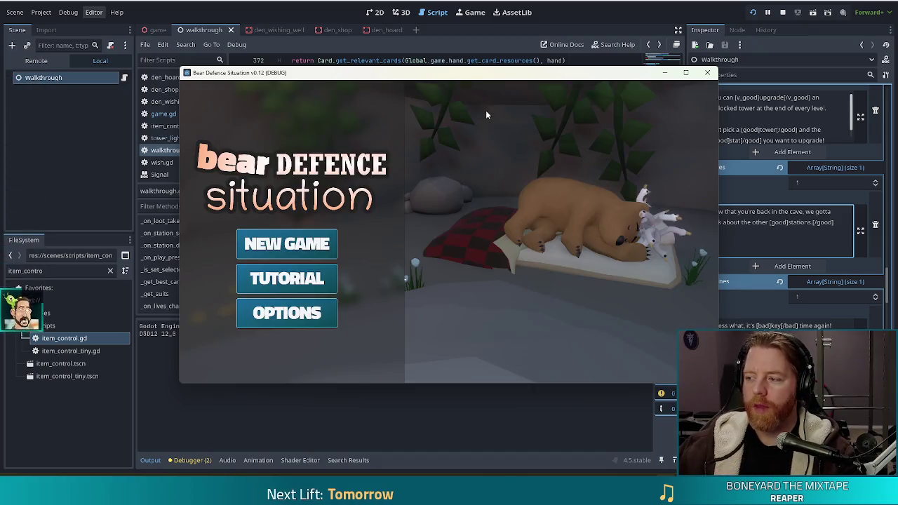
Step: Start a new game, run test_kit in the console, and pick the 7 of Water card and Ice Tower
{"action": "left_click", "coordinate": [307, 244]}
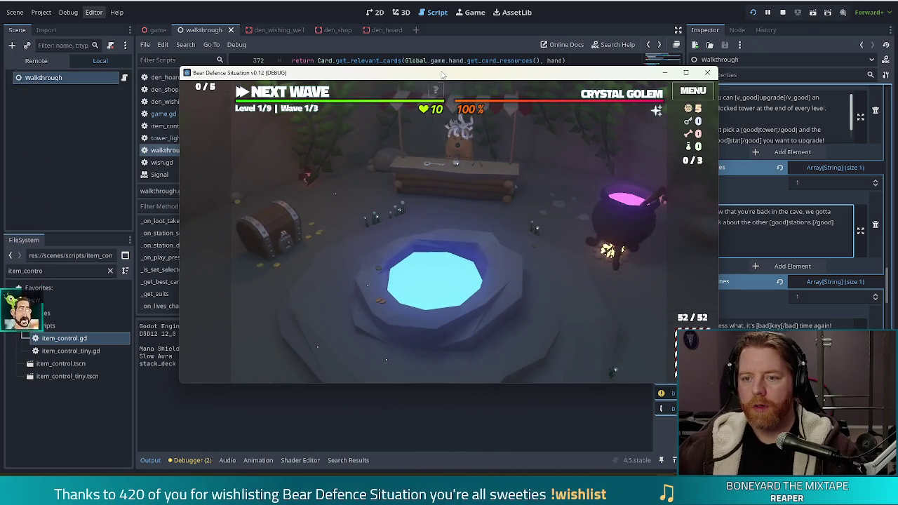
{"action": "key", "text": "grave"}
{"action": "type", "text": "test_kit"}
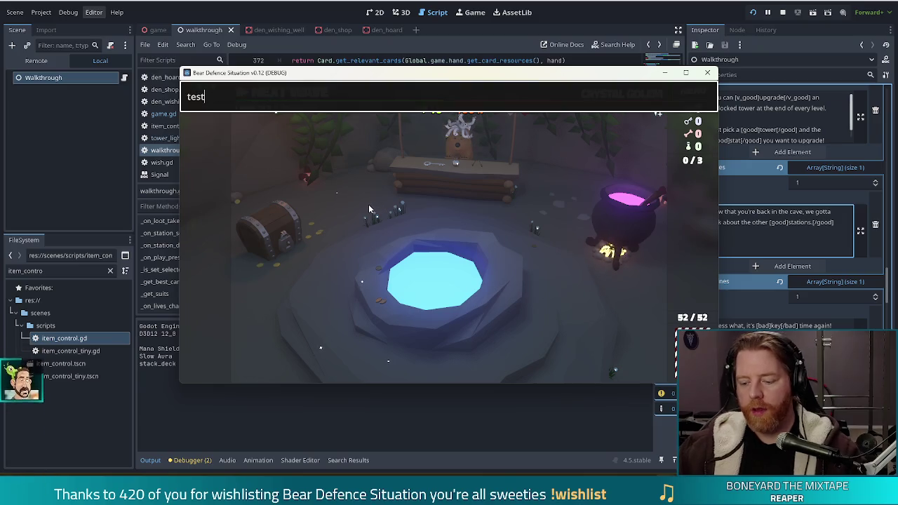
{"action": "key", "text": "Return"}
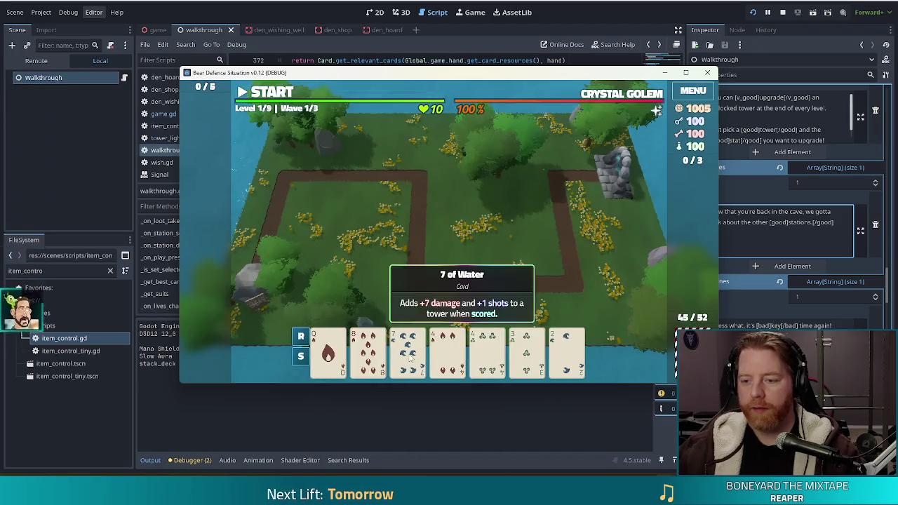
{"action": "left_click", "coordinate": [410, 359]}
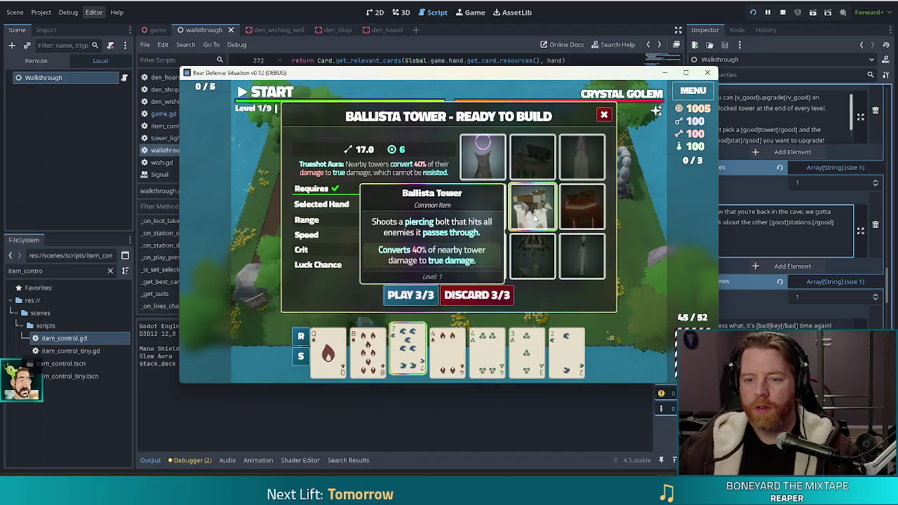
{"action": "left_click", "coordinate": [483, 207]}
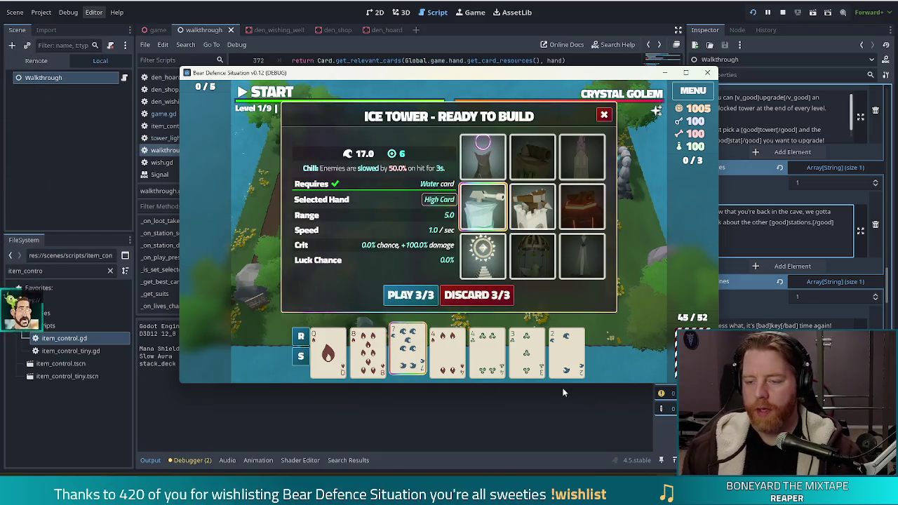
Step: Run 'upgrade shots' in the console, breaking at console.gd line 52 with an argument-count error
{"action": "key", "text": "grave"}
{"action": "type", "text": "test_kit"}
{"action": "key", "text": "Return"}
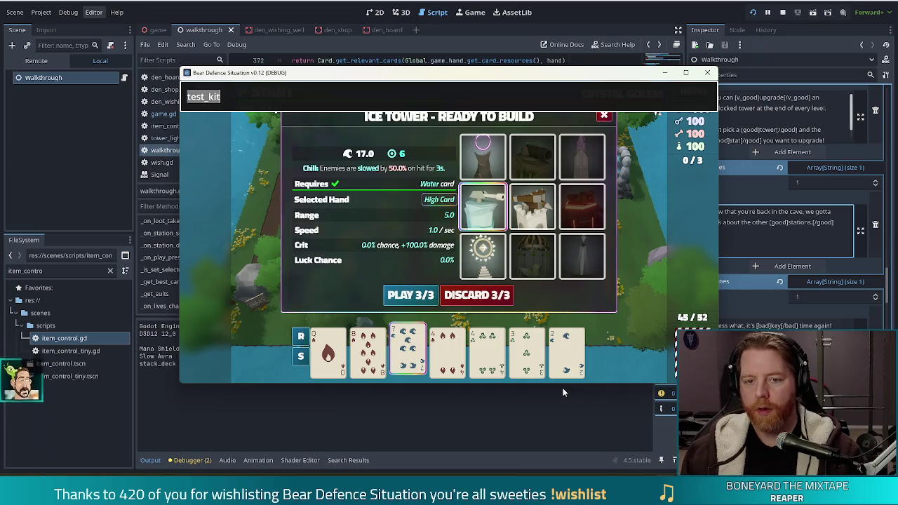
{"action": "type", "text": "upgrade"}
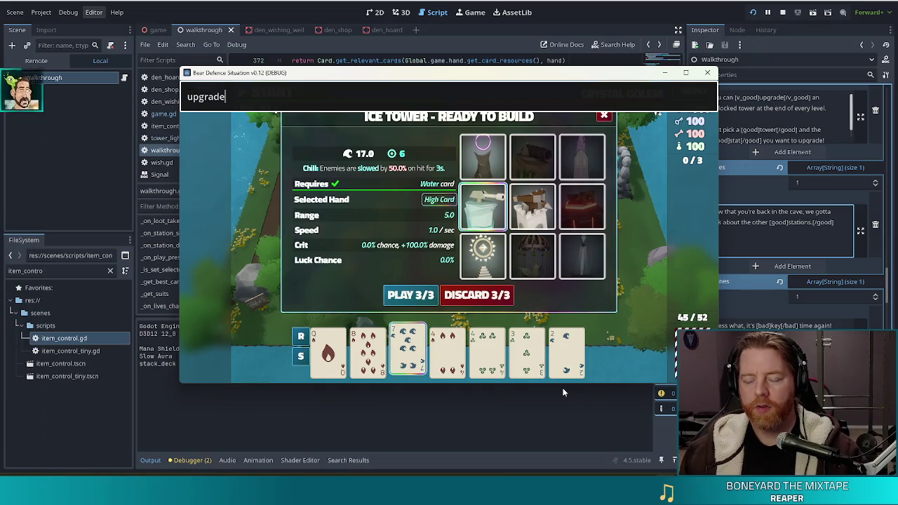
{"action": "type", "text": " shots"}
{"action": "key", "text": "Return"}
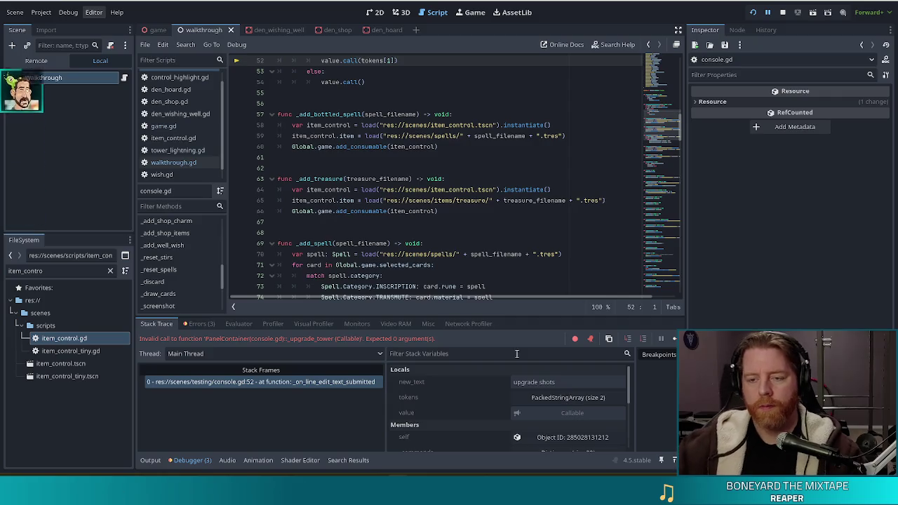
Step: Review console.gd's _input function and the UPGRADE entry in the command table
{"action": "scroll", "coordinate": [543, 227], "scroll_direction": "up", "scroll_amount": 4}
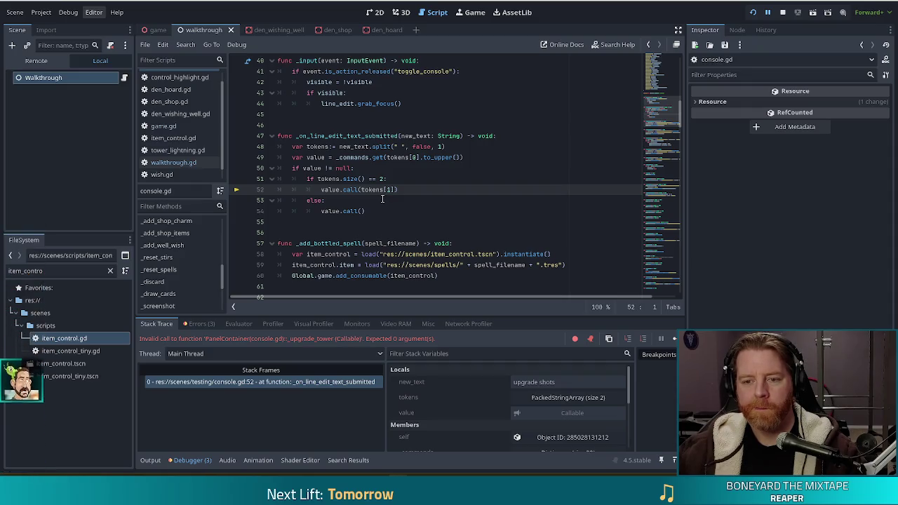
{"action": "mouse_move", "coordinate": [667, 111]}
{"action": "left_mouse_down"}
{"action": "mouse_move", "coordinate": [665, 66]}
{"action": "mouse_move", "coordinate": [663, 96]}
{"action": "left_mouse_up"}
{"action": "left_click", "coordinate": [365, 225]}
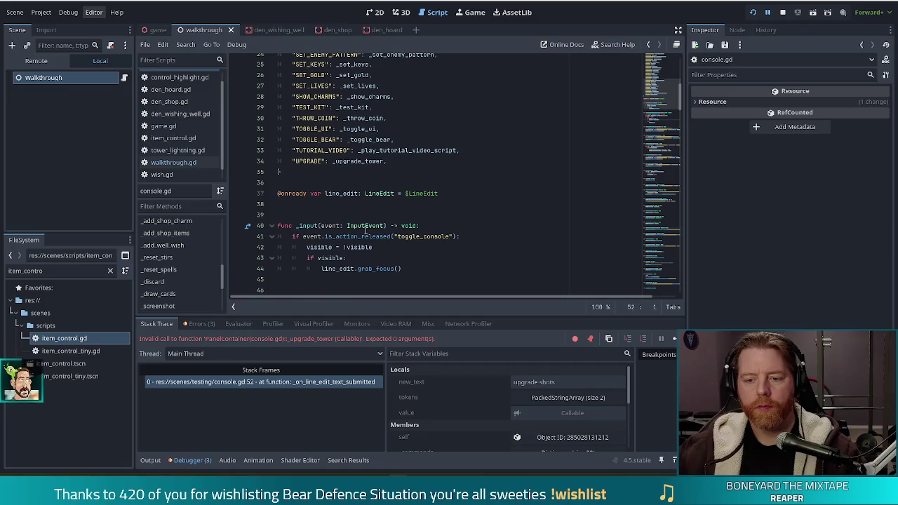
{"action": "scroll", "coordinate": [421, 244], "scroll_direction": "down", "scroll_amount": 4}
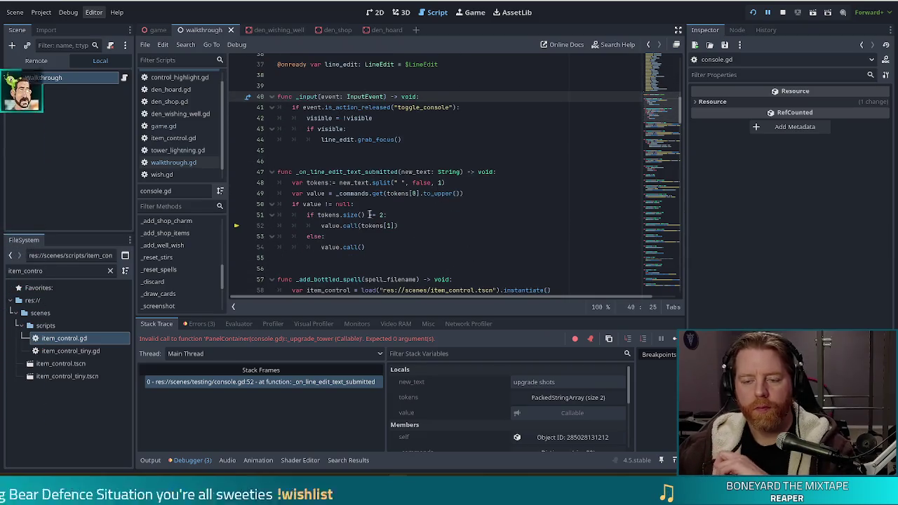
{"action": "scroll", "coordinate": [371, 226], "scroll_direction": "up", "scroll_amount": 5}
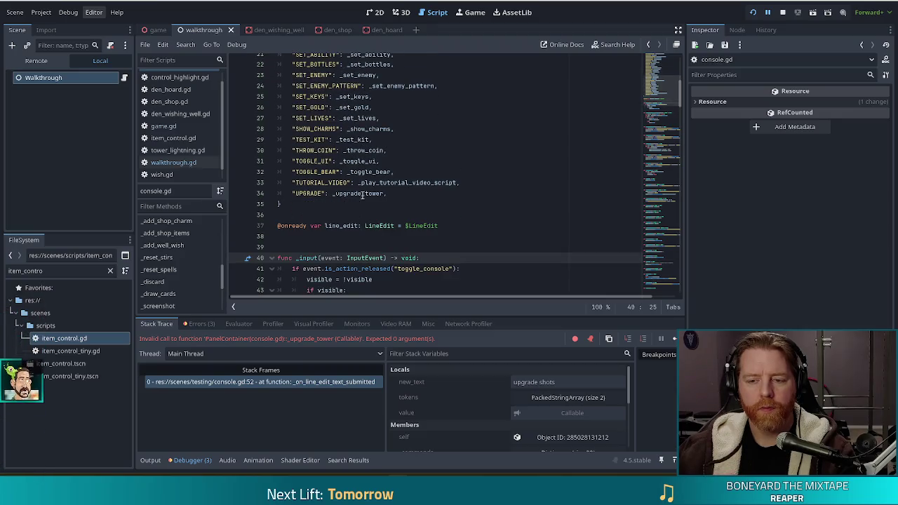
{"action": "left_click", "coordinate": [362, 195]}
Step: Inspect the null check and the tokens[1] call in _on_line_edit_text_submitted
{"action": "scroll", "coordinate": [389, 209], "scroll_direction": "down", "scroll_amount": 4}
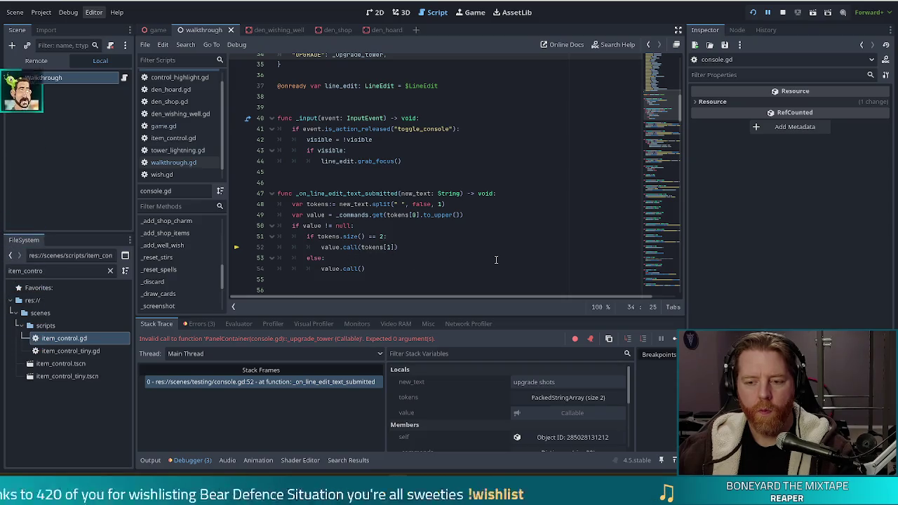
{"action": "left_click", "coordinate": [392, 227]}
{"action": "left_click", "coordinate": [380, 247]}
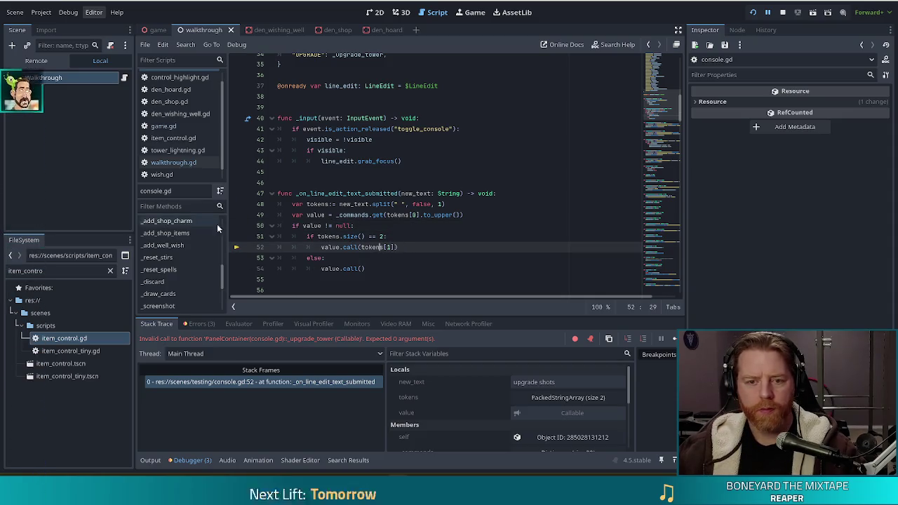
{"action": "scroll", "coordinate": [175, 280], "scroll_direction": "down", "scroll_amount": 3}
{"action": "scroll", "coordinate": [176, 309], "scroll_direction": "down", "scroll_amount": 1}
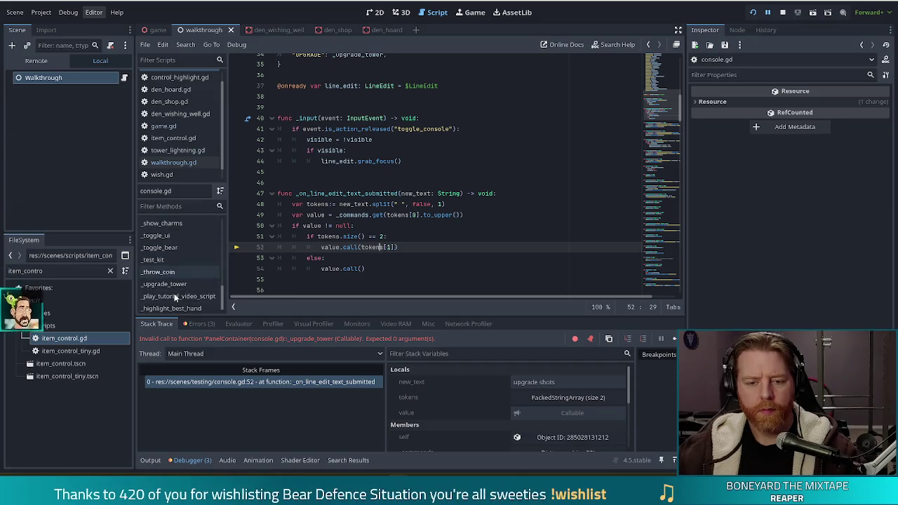
Step: Jump to _upgrade_tower and examine its commented-out line and show_dialog call
{"action": "left_click", "coordinate": [179, 284]}
{"action": "left_click", "coordinate": [376, 200]}
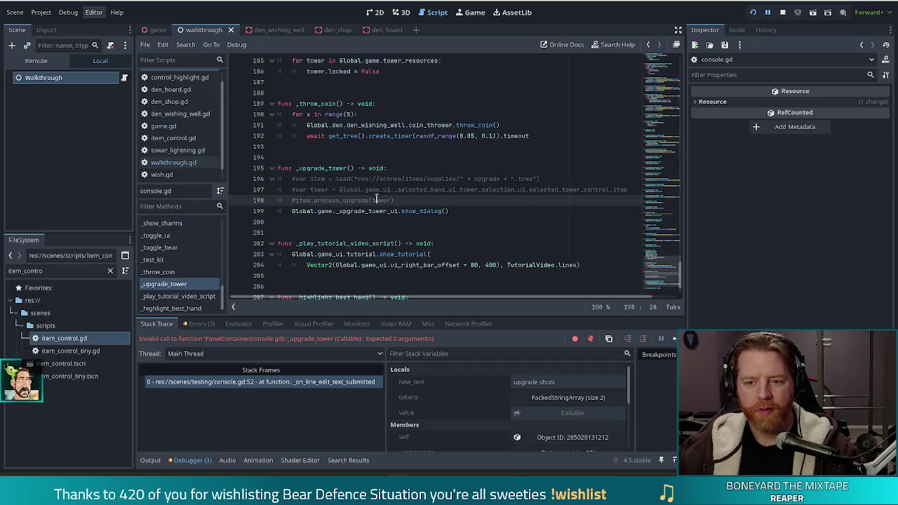
{"action": "left_click", "coordinate": [430, 211]}
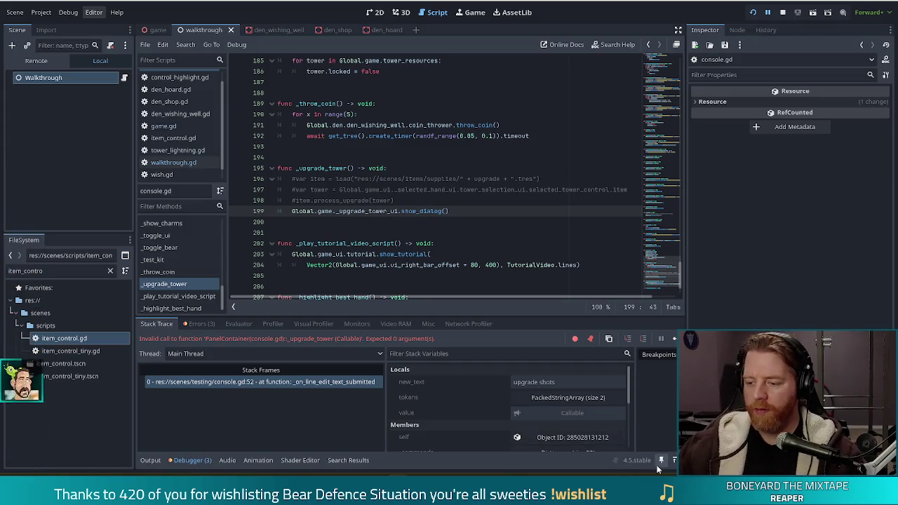
Step: Resume the paused game and run the console command trimmed to just 'upgrade'
{"action": "key", "text": "F12"}
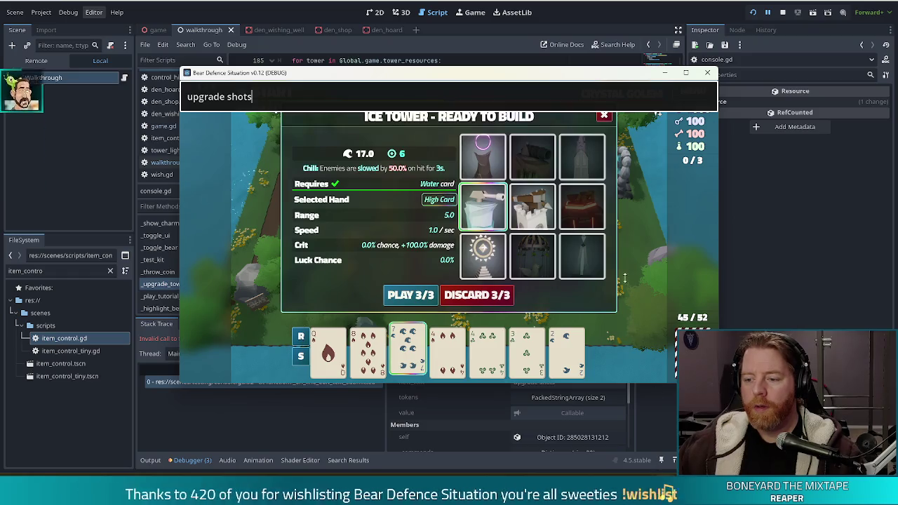
{"action": "key", "text": "F12"}
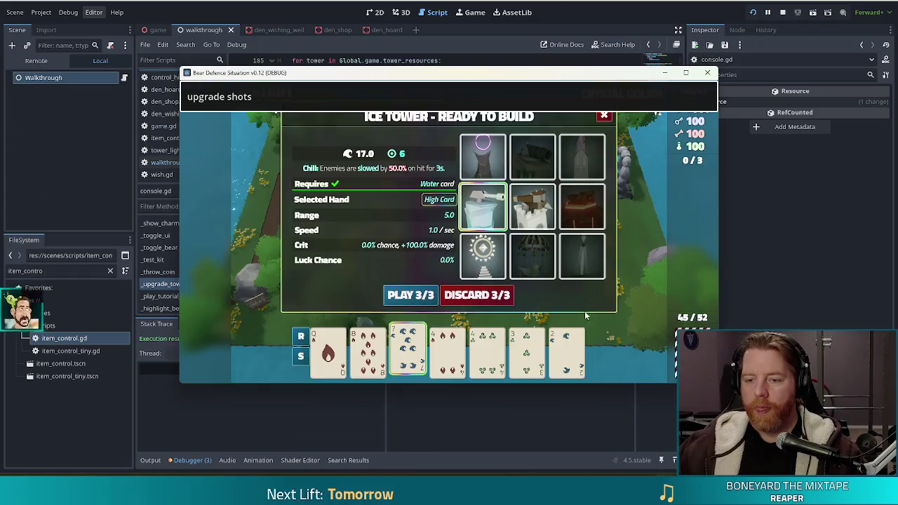
{"action": "key", "text": "ctrl+shift+Left"}
{"action": "key", "text": "BackSpace"}
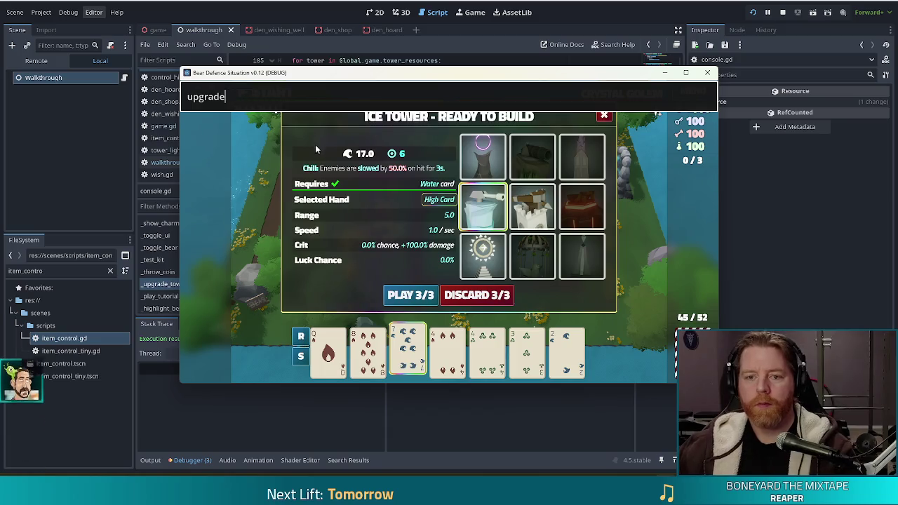
{"action": "key", "text": "Return"}
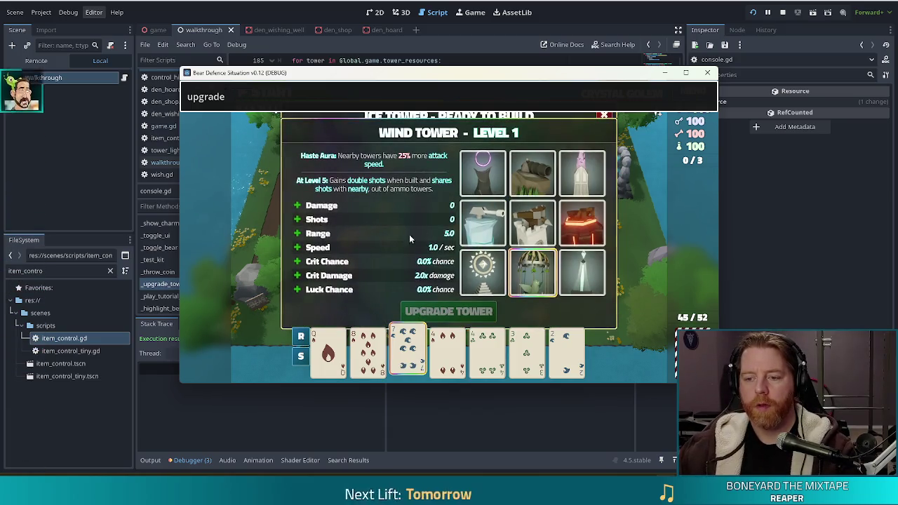
Step: Choose the Ice Tower and upgrade its shots twice in the upgrade dialog
{"action": "left_click", "coordinate": [483, 223]}
{"action": "left_click", "coordinate": [373, 214]}
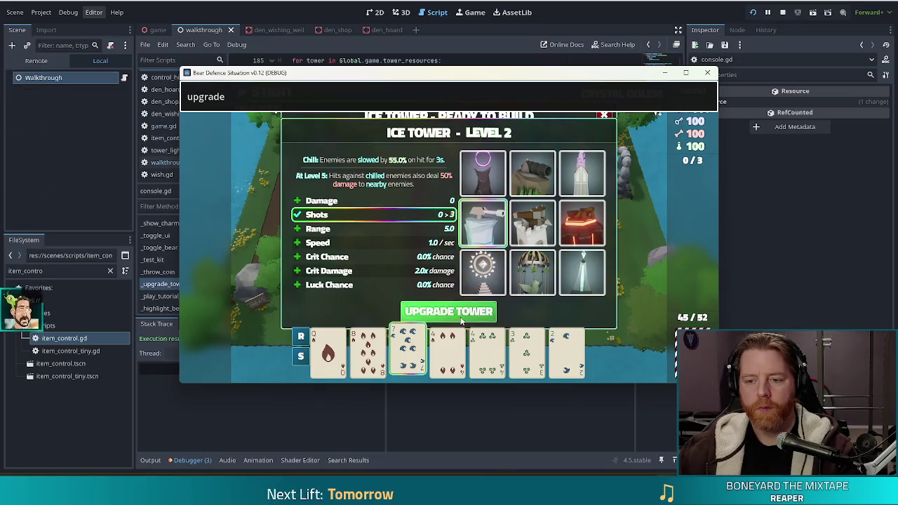
{"action": "left_click", "coordinate": [462, 320]}
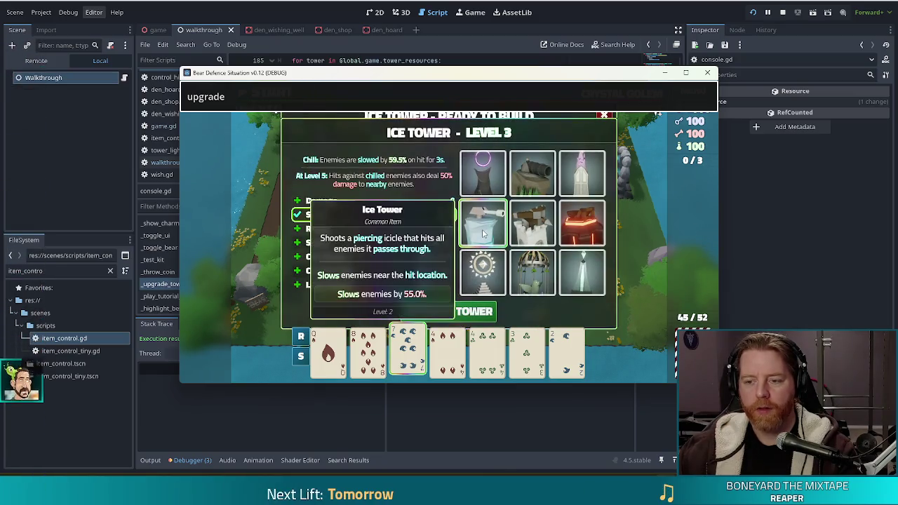
{"action": "left_click", "coordinate": [469, 320]}
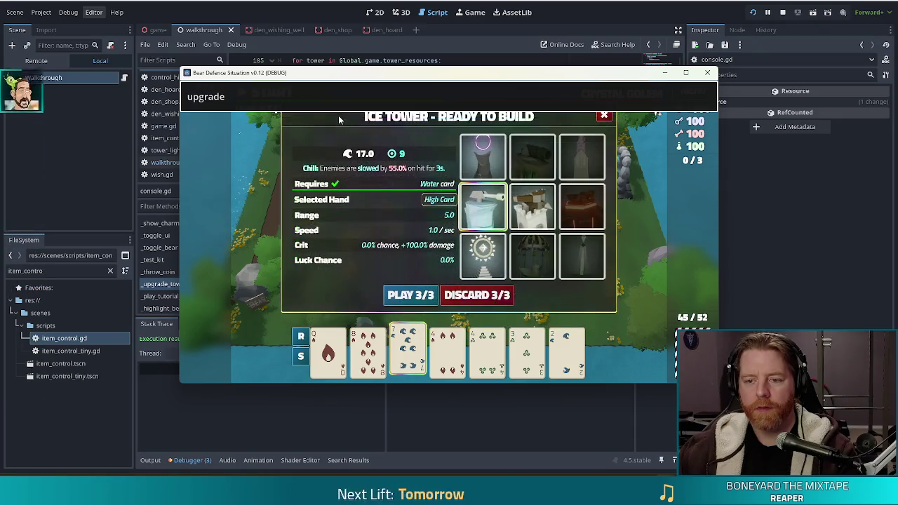
{"action": "key", "text": "Return"}
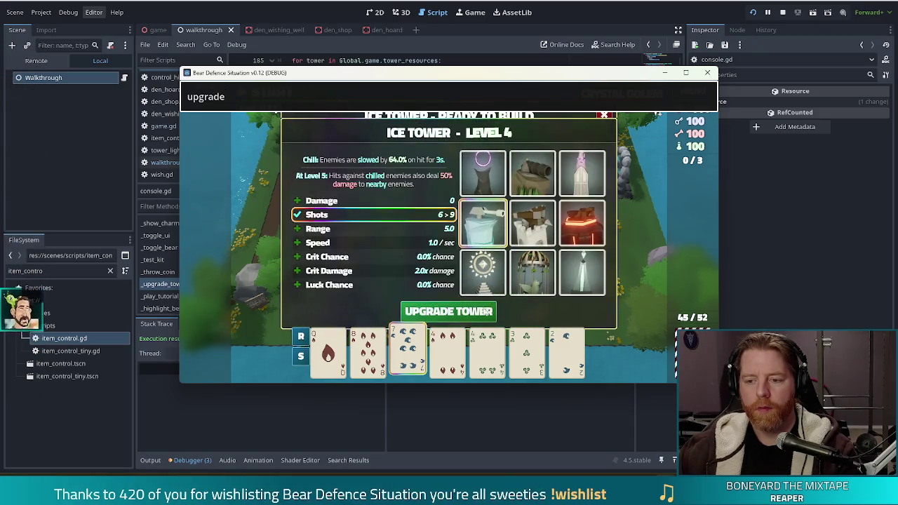
{"action": "left_click", "coordinate": [607, 123]}
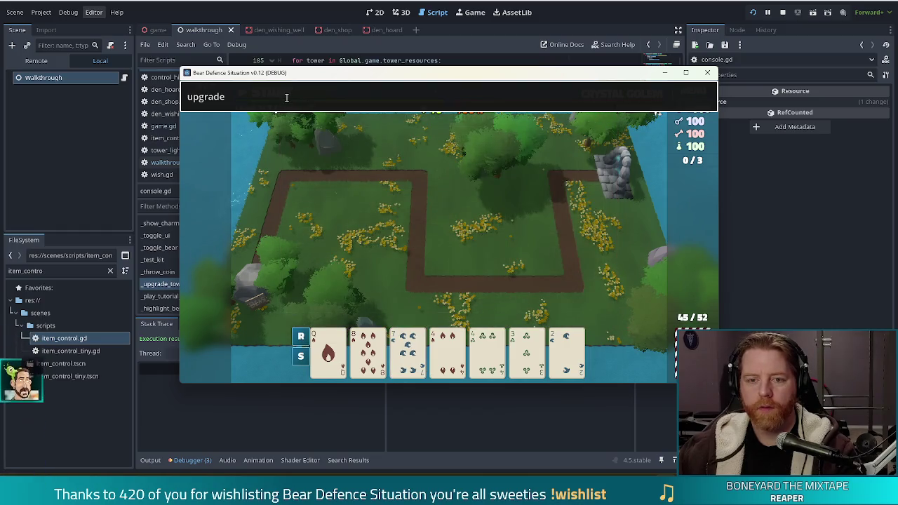
Step: Rerun 'upgrade' to apply Ice Tower level 5, select the 7 of Water card, then run 'upgrade' again
{"action": "left_click", "coordinate": [287, 94]}
{"action": "key", "text": "Return"}
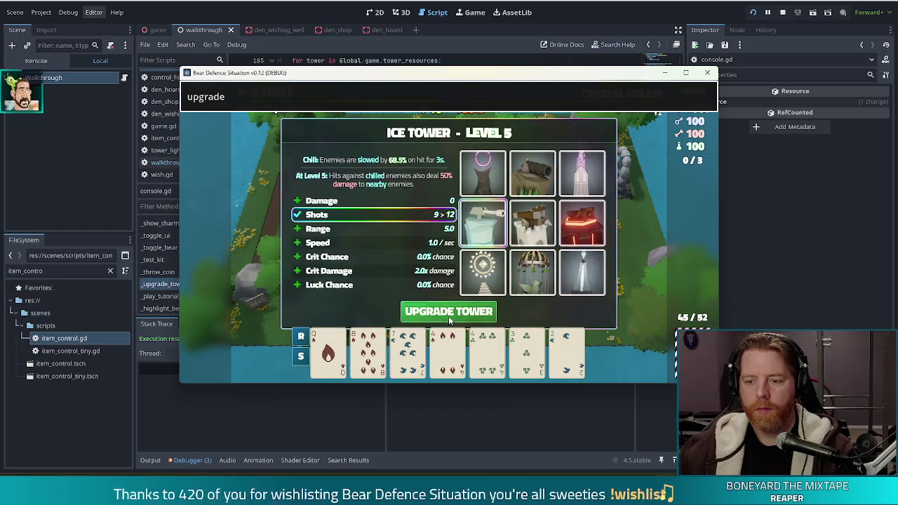
{"action": "left_click", "coordinate": [488, 313]}
{"action": "left_click", "coordinate": [408, 349]}
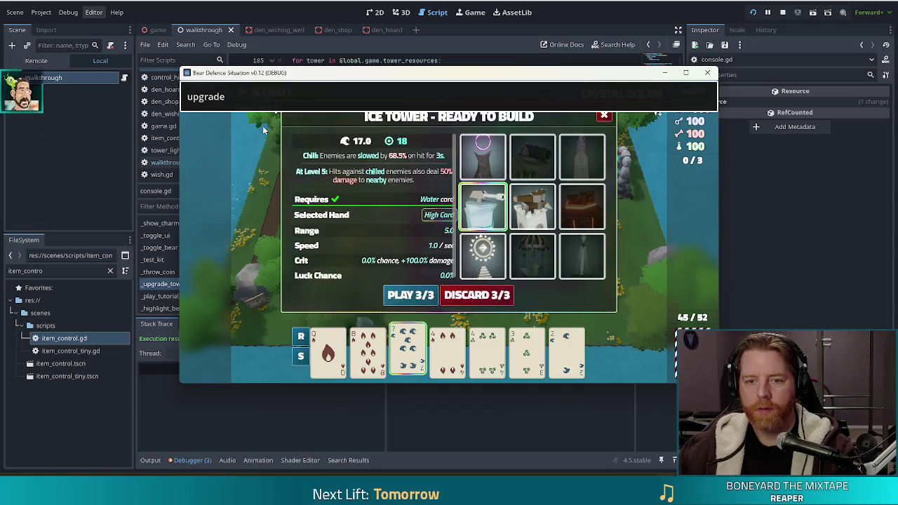
{"action": "key", "text": "Return"}
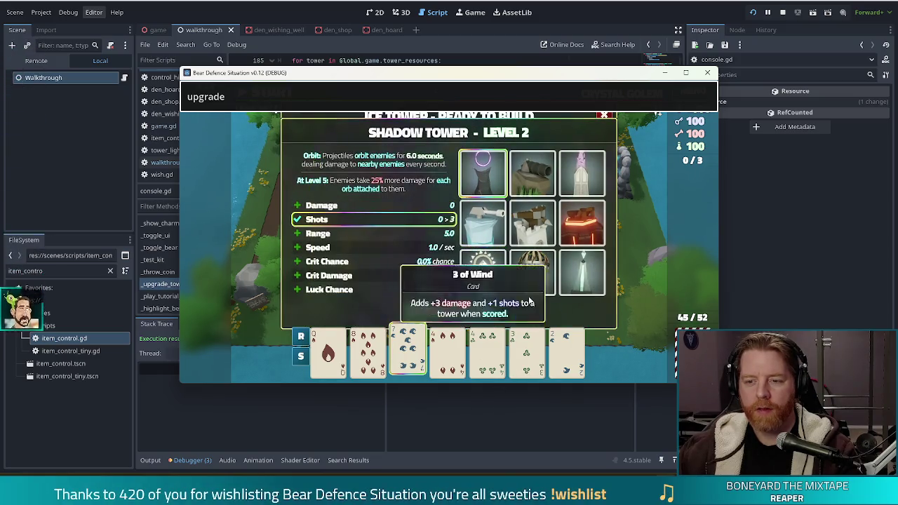
Step: Preview Fire, Wind, Ballista and Light Tower upgrades, then apply the Ice Tower level 6 upgrade
{"action": "left_click", "coordinate": [532, 172]}
{"action": "left_click", "coordinate": [595, 181]}
{"action": "left_click", "coordinate": [582, 223]}
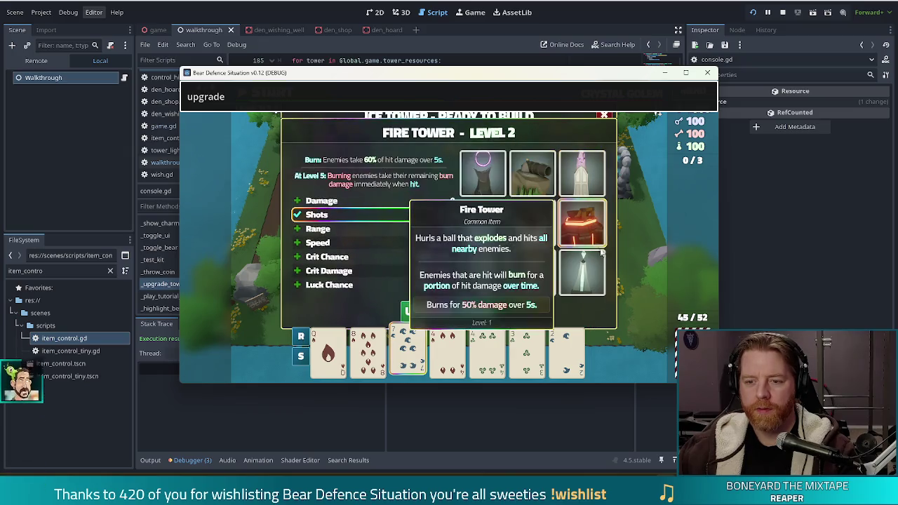
{"action": "left_click", "coordinate": [582, 272]}
{"action": "left_click", "coordinate": [538, 276]}
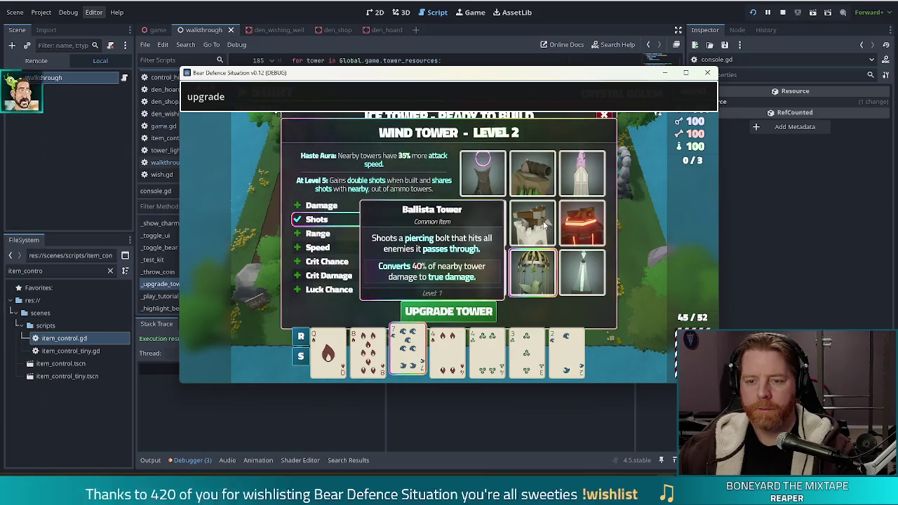
{"action": "left_click", "coordinate": [483, 224]}
{"action": "left_click", "coordinate": [483, 270]}
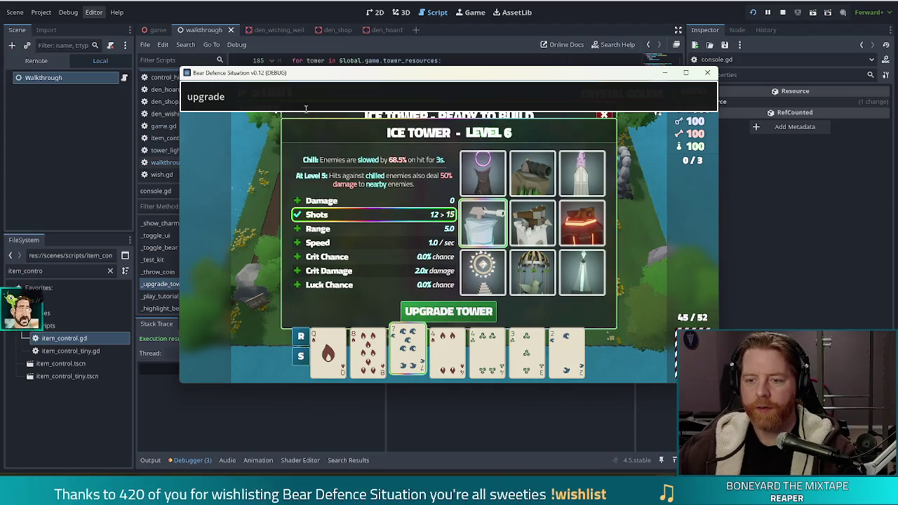
{"action": "left_click", "coordinate": [425, 312]}
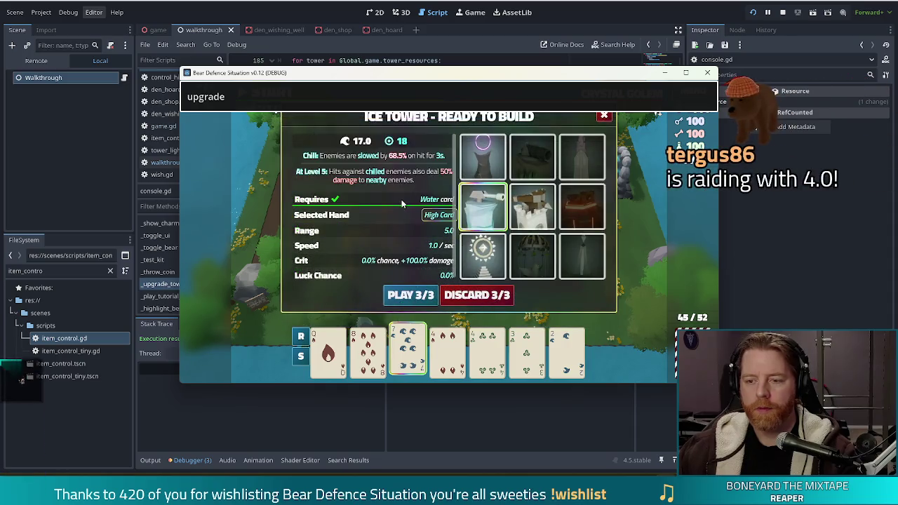
{"action": "mouse_move", "coordinate": [529, 219]}
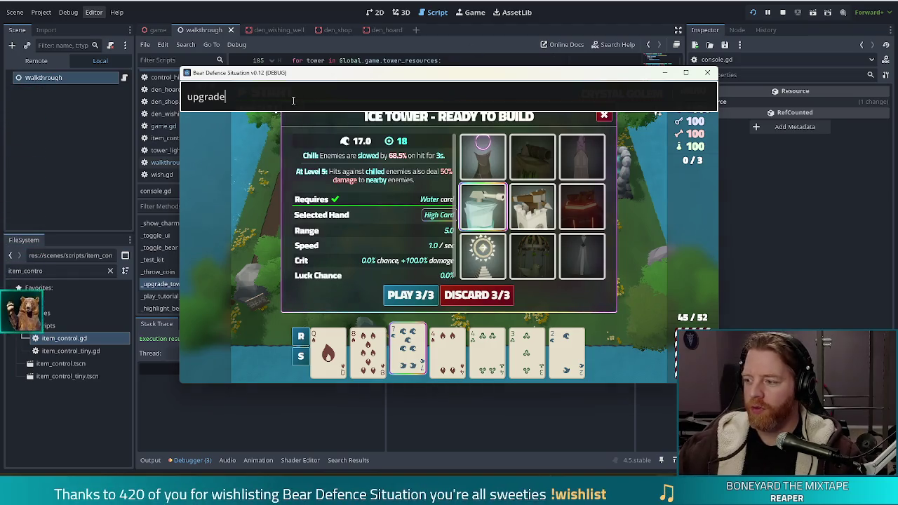
Step: Hide the in-game console bar to reveal the level HUD over the Ice Tower panel
{"action": "key", "text": "Return"}
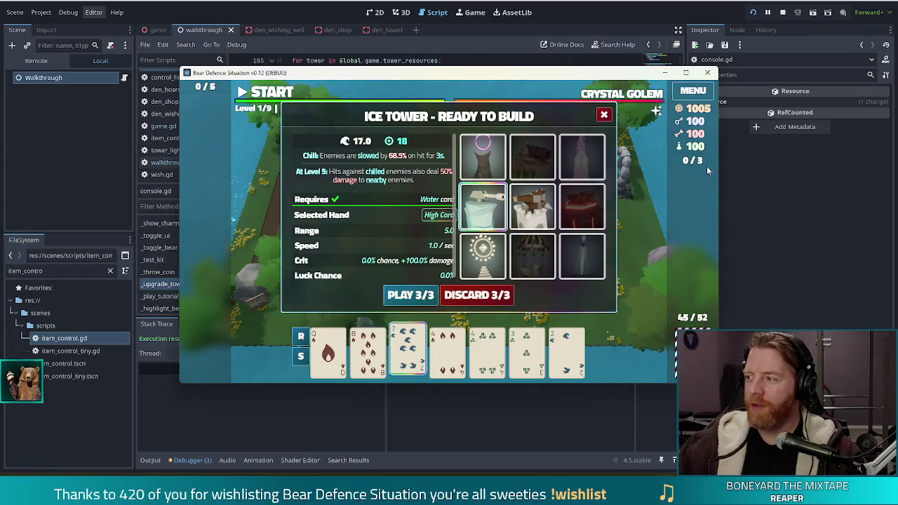
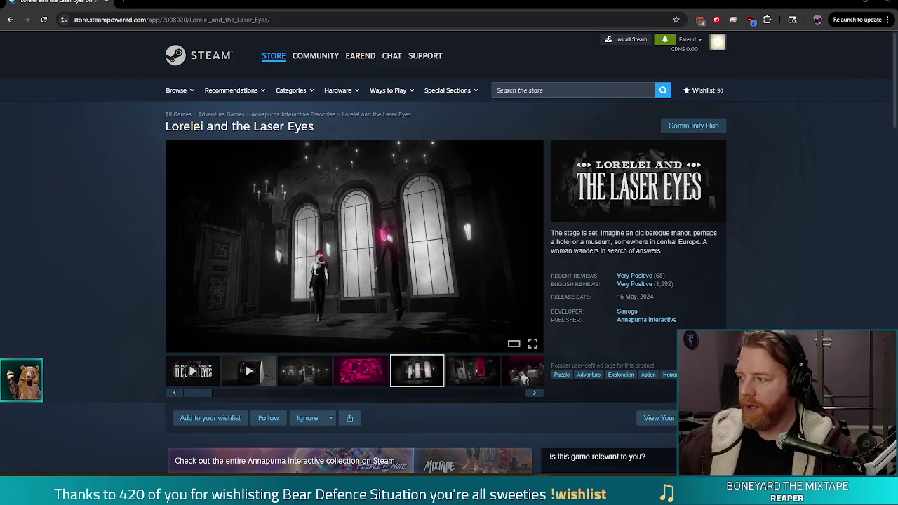
Step: Start the trailer on the Lorelei and the Laser Eyes Steam store page
{"action": "left_click", "coordinate": [190, 372]}
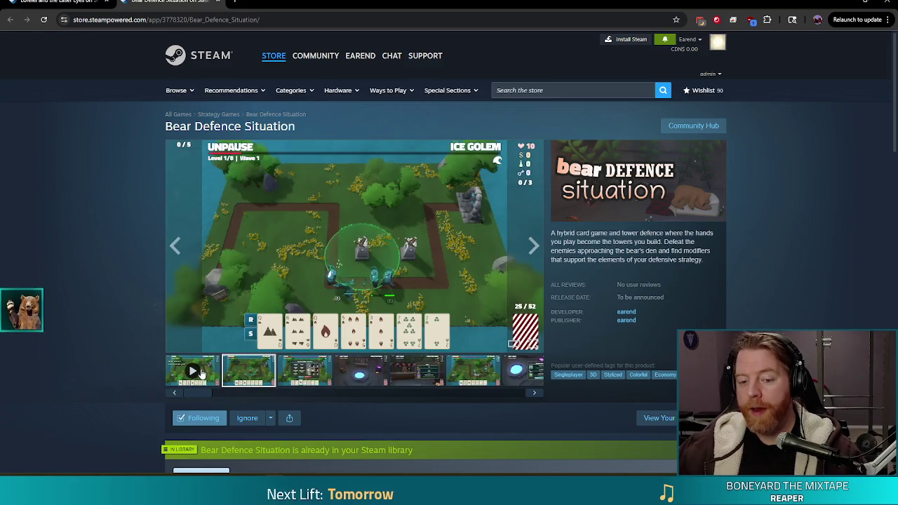
Step: Switch the Bear Defence Situation trailer to full-screen playback
{"action": "left_click", "coordinate": [534, 343]}
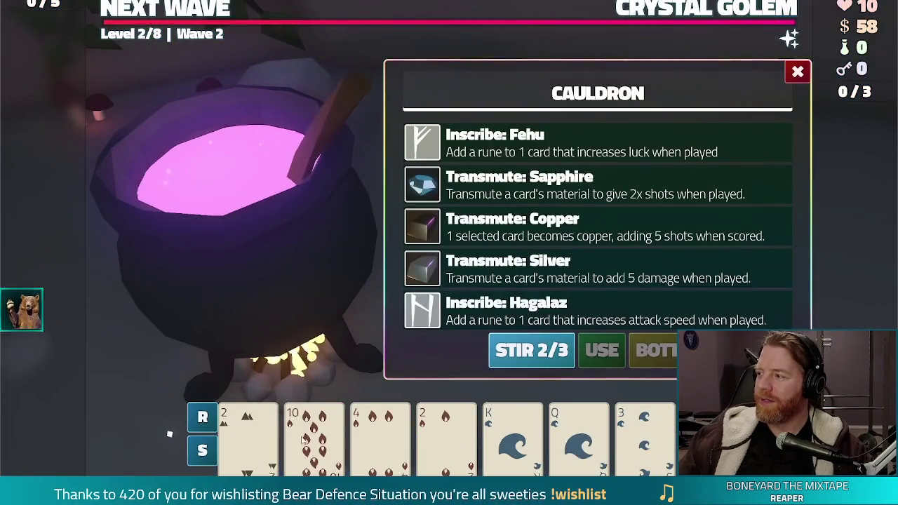
Step: Leave the full-screen Bear Defence Situation trailer with Esc, back to its store page
{"action": "left_click", "coordinate": [305, 440]}
{"action": "left_click", "coordinate": [491, 183]}
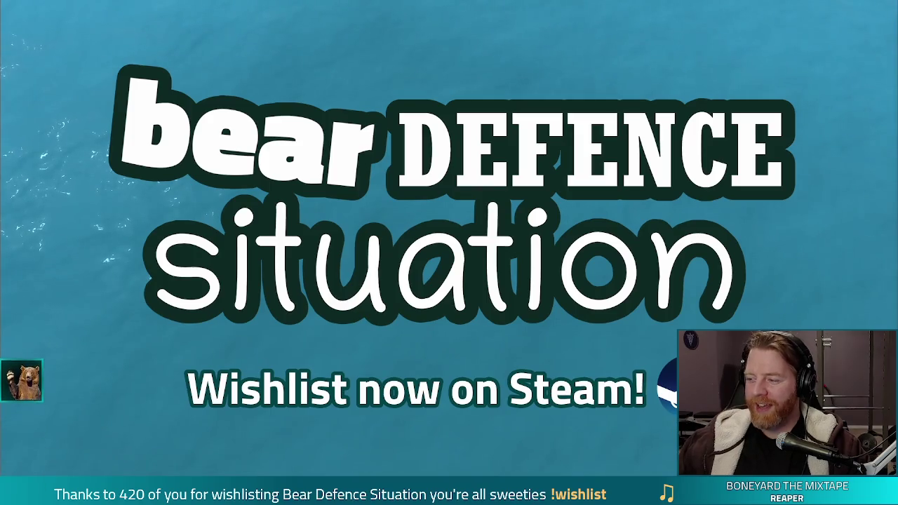
{"action": "mouse_move", "coordinate": [742, 303]}
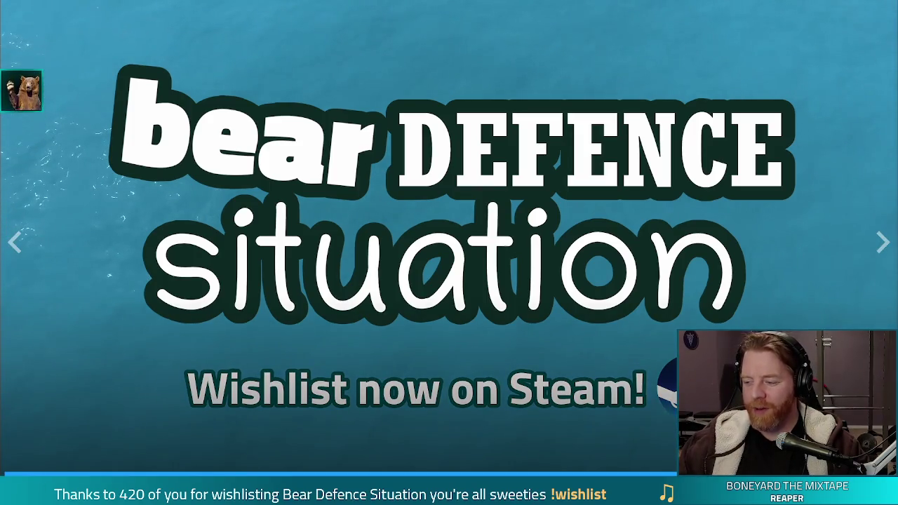
{"action": "key", "text": "Escape"}
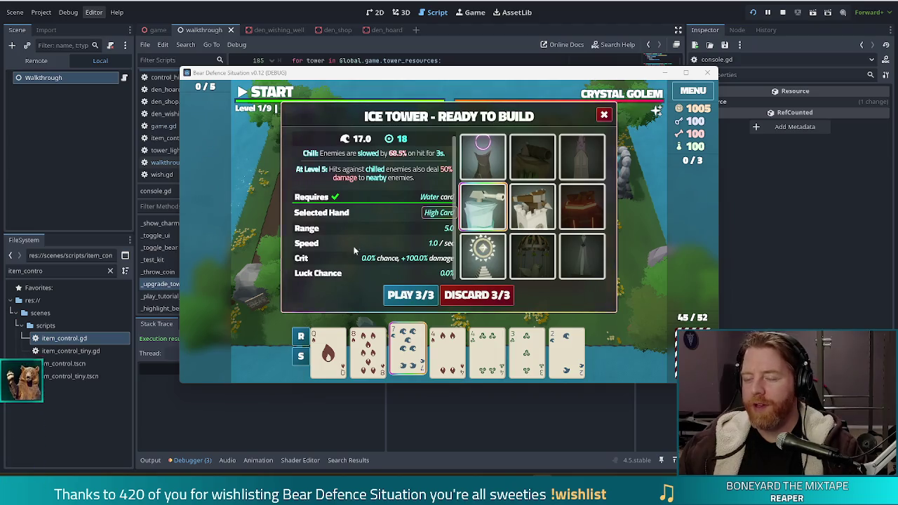
Step: Dismiss the Ice Tower build dialog and stop the Bear Defence Situation debug run
{"action": "mouse_move", "coordinate": [500, 158]}
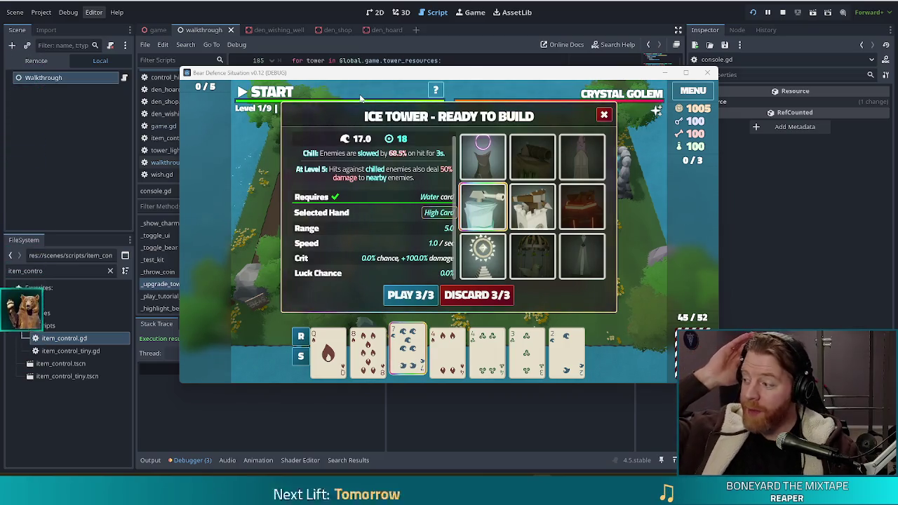
{"action": "left_click", "coordinate": [604, 114]}
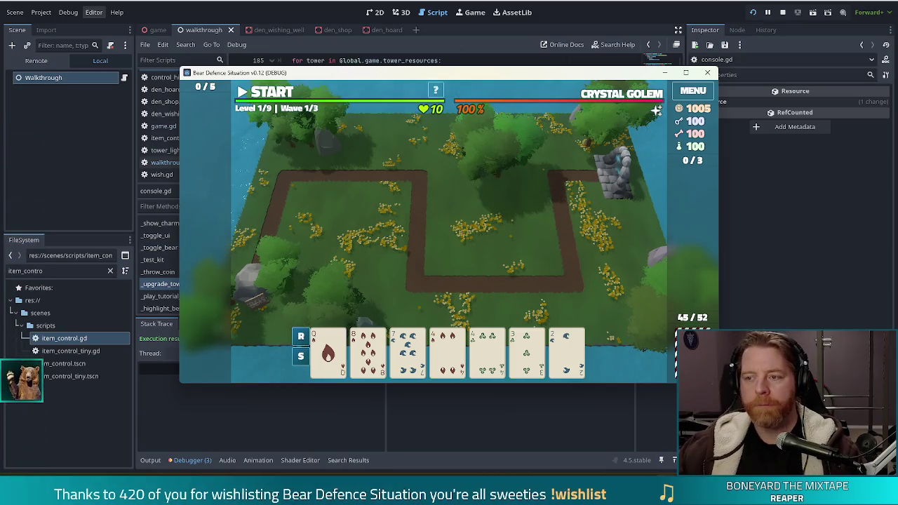
{"action": "left_click", "coordinate": [784, 12]}
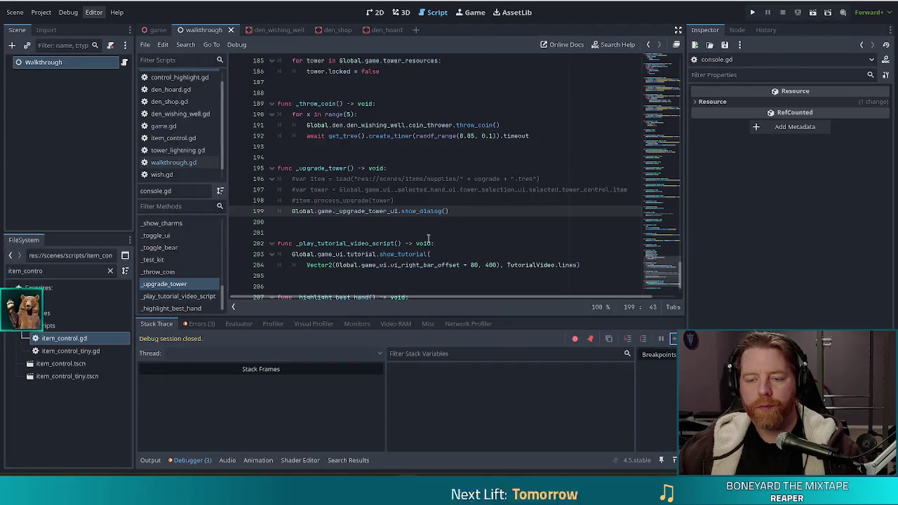
Step: Put the caret on line 197 of walkthrough.gd and run the project with F5
{"action": "left_click", "coordinate": [425, 189]}
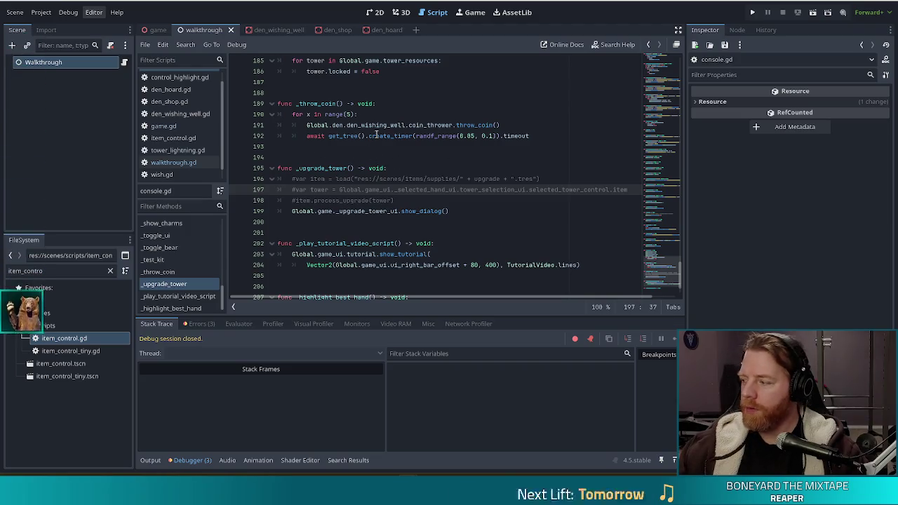
{"action": "mouse_move", "coordinate": [377, 135]}
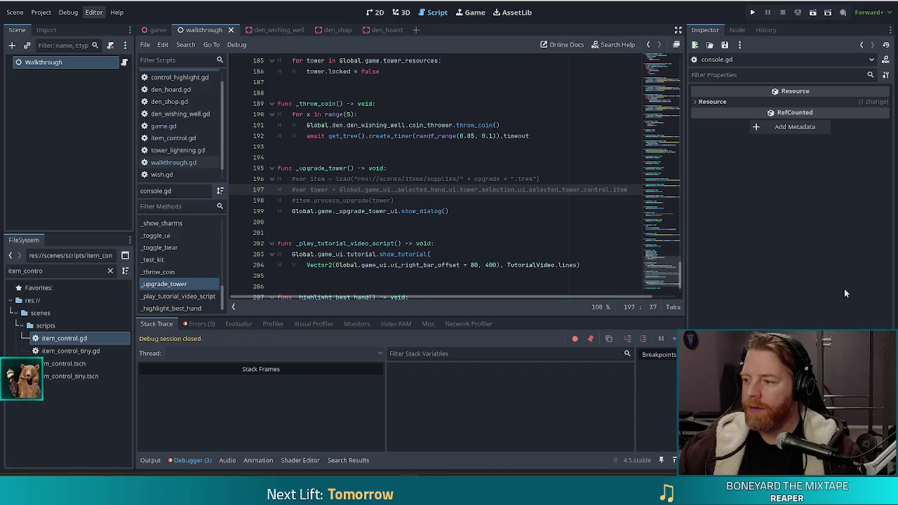
{"action": "key", "text": "F5"}
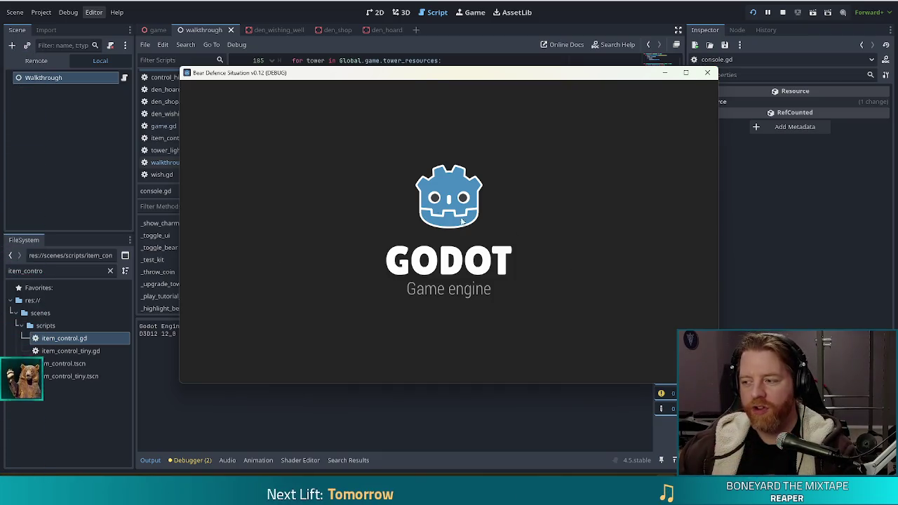
Step: Start a new game, check the den's treasure chest, and head to the level map
{"action": "left_click", "coordinate": [295, 249]}
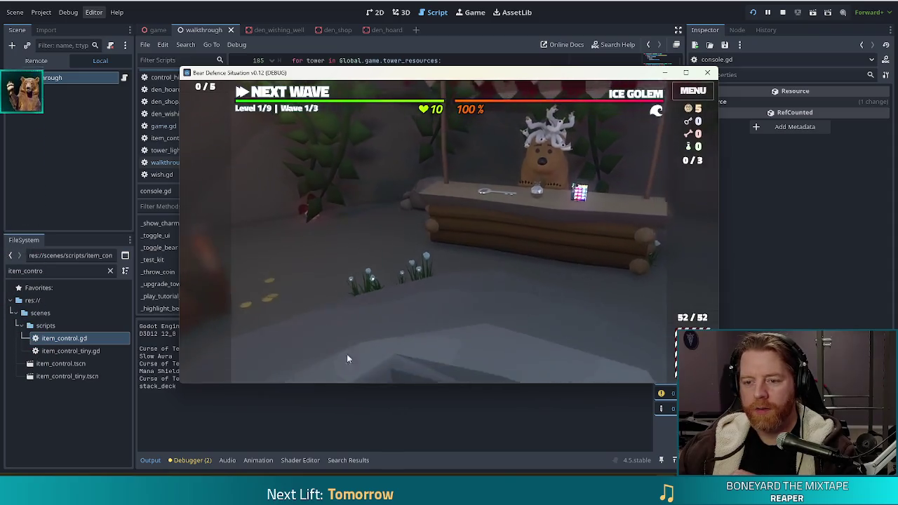
{"action": "left_click", "coordinate": [266, 226]}
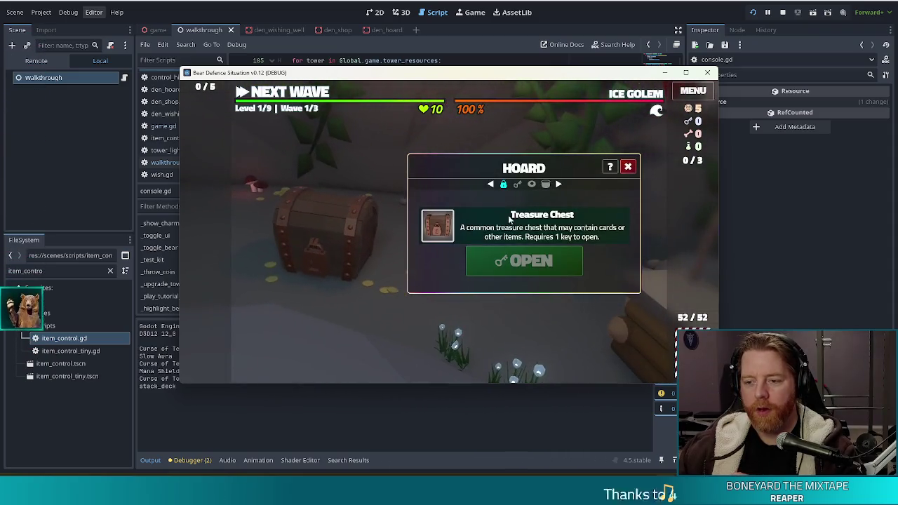
{"action": "left_click", "coordinate": [629, 166]}
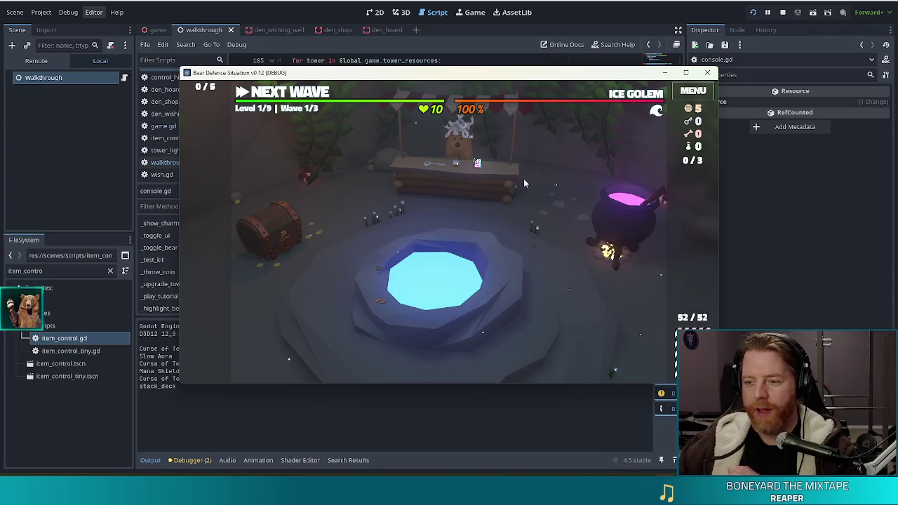
{"action": "left_click", "coordinate": [335, 97]}
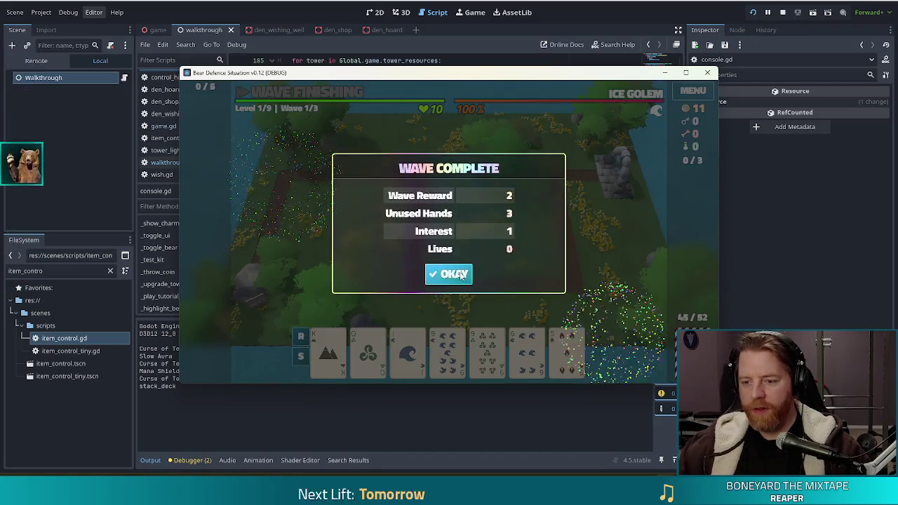
Step: Clear level 1's waves, upgrade the Ballista Tower to level 2, and visit the bear's shop
{"action": "left_click", "coordinate": [455, 273]}
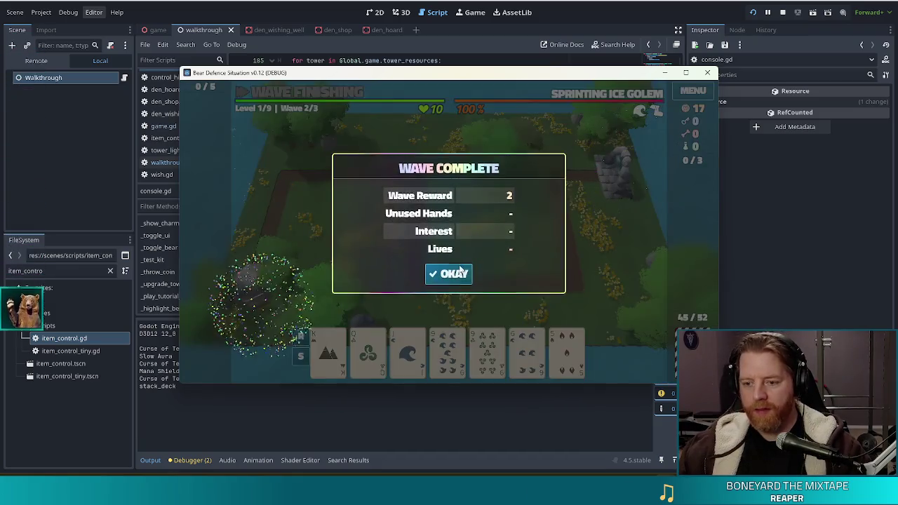
{"action": "left_click", "coordinate": [448, 275]}
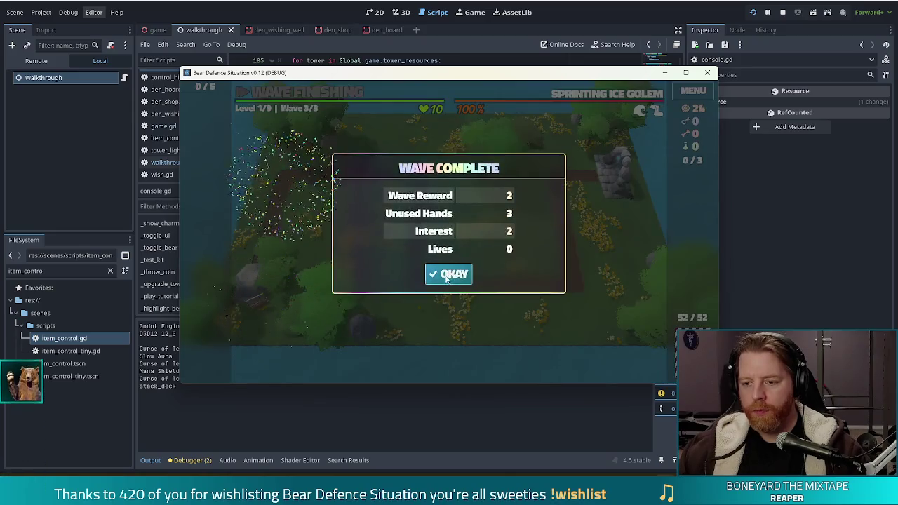
{"action": "left_click", "coordinate": [448, 276]}
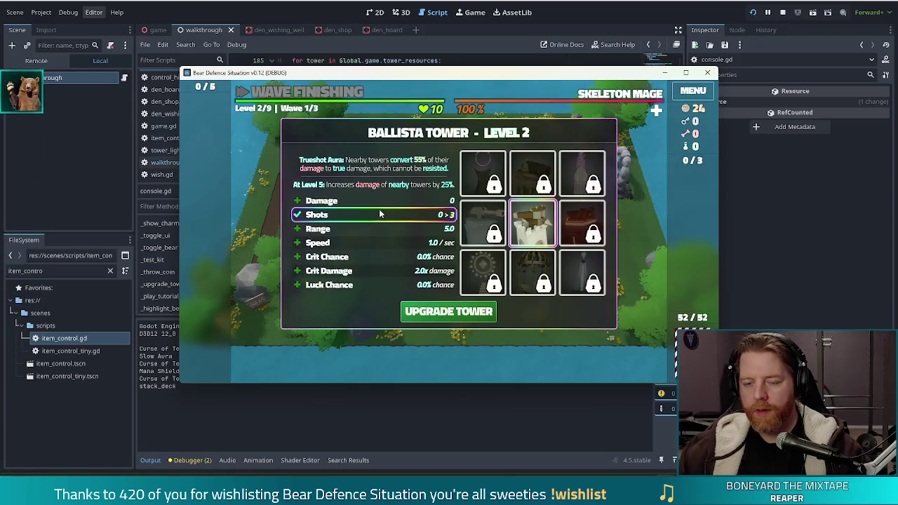
{"action": "left_click", "coordinate": [461, 312]}
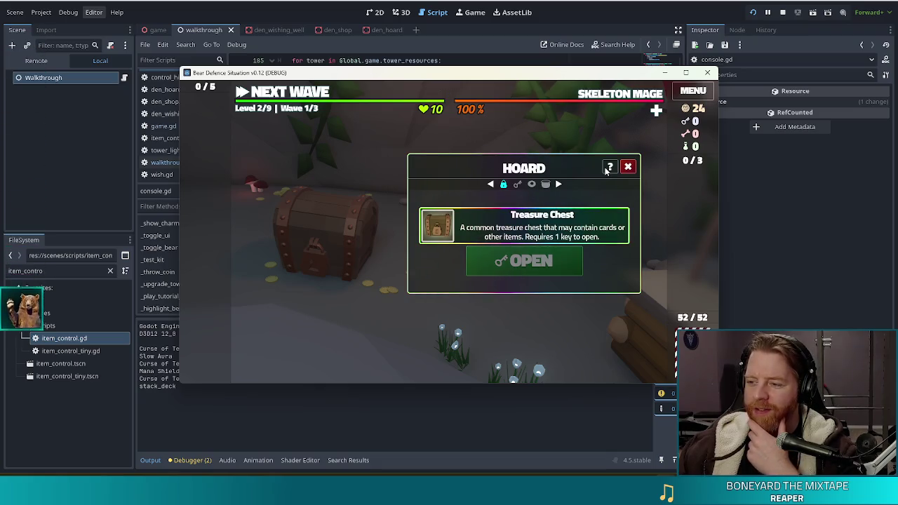
{"action": "left_click", "coordinate": [628, 167]}
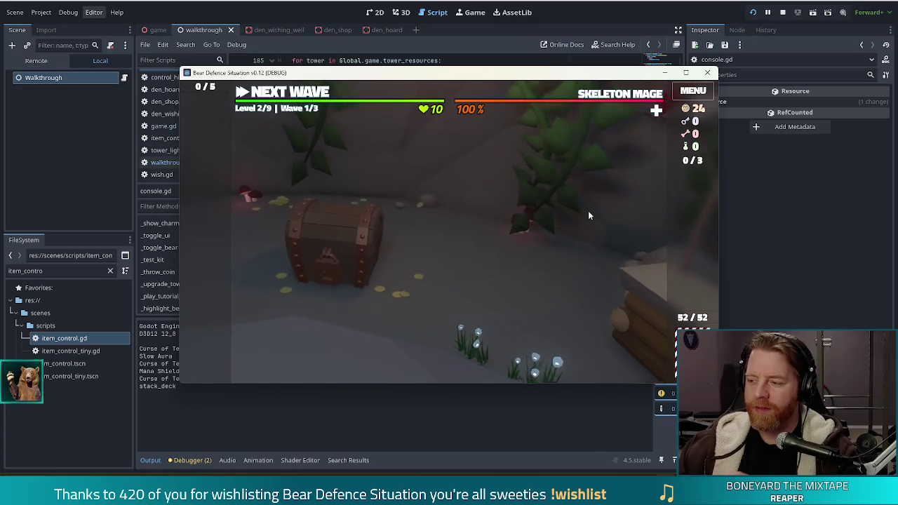
{"action": "left_click", "coordinate": [471, 188]}
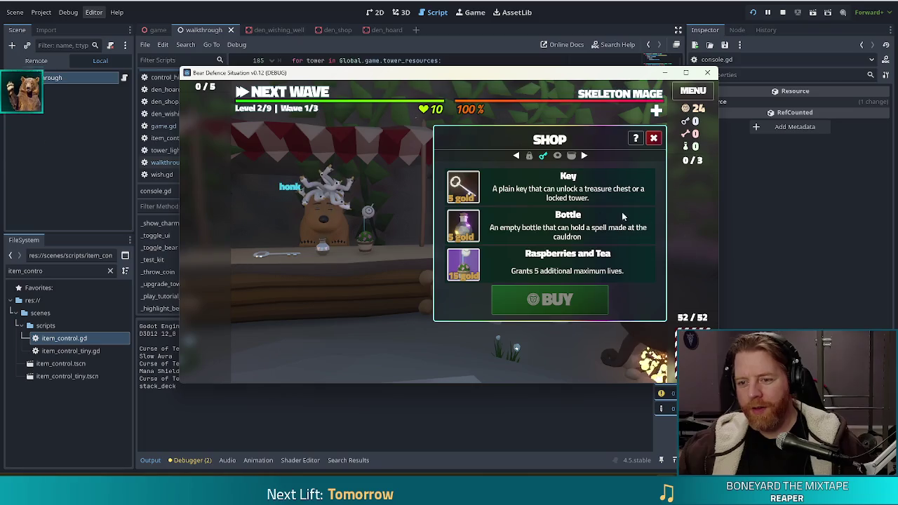
Step: Buy the Key for 5 gold and unlock the treasure chest to take its cards and BP
{"action": "left_click", "coordinate": [604, 189]}
{"action": "left_click", "coordinate": [556, 303]}
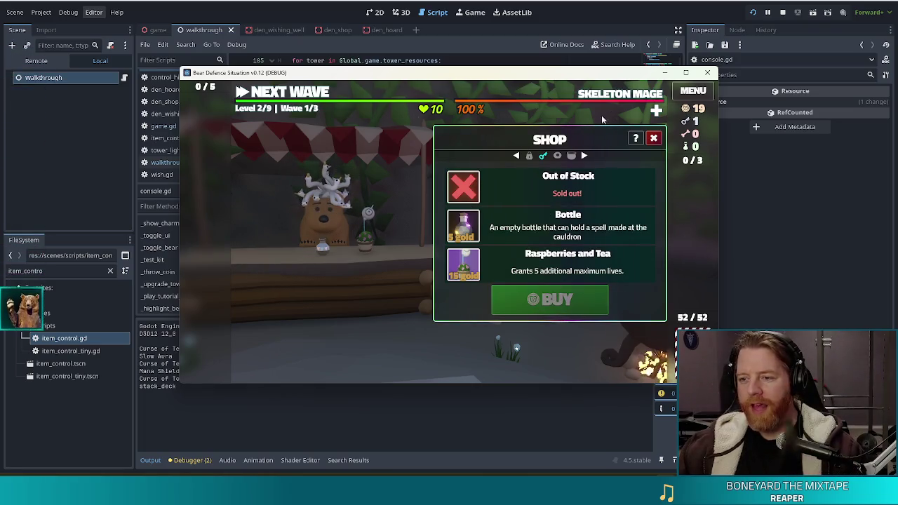
{"action": "left_click", "coordinate": [653, 137]}
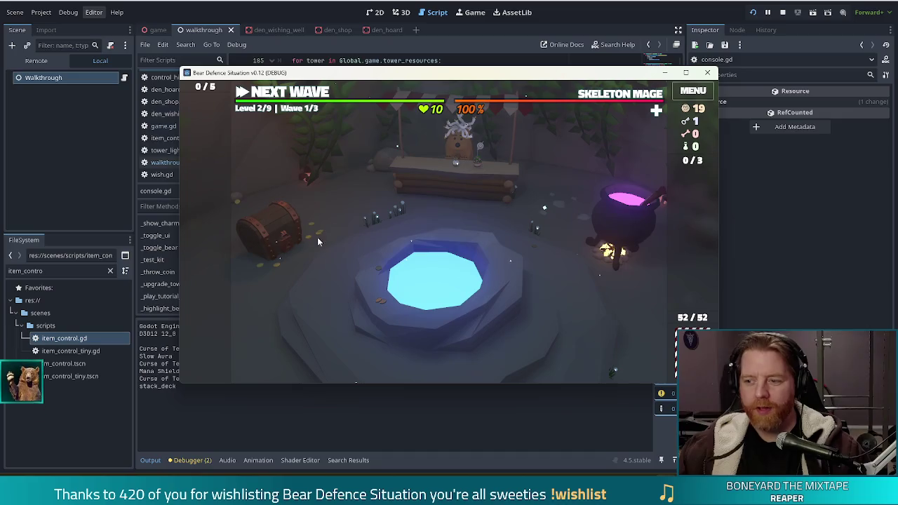
{"action": "left_click", "coordinate": [320, 227]}
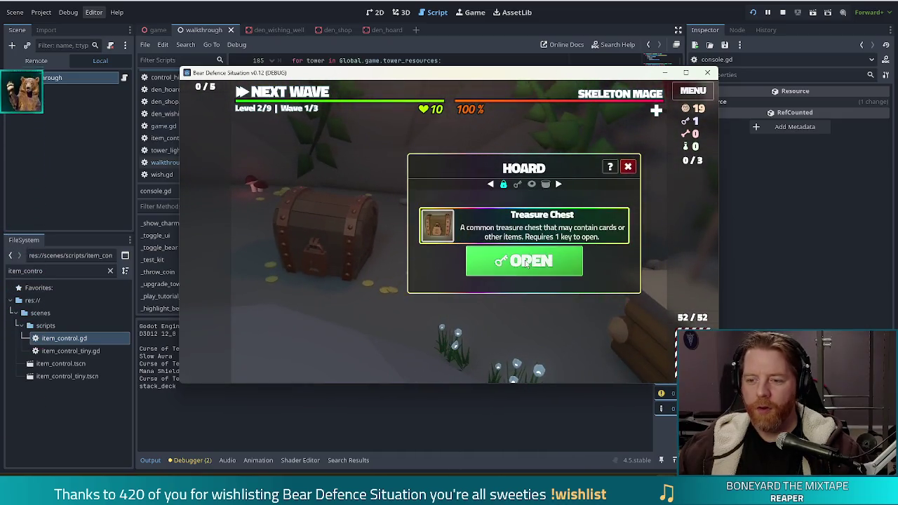
{"action": "left_click", "coordinate": [528, 264]}
{"action": "mouse_move", "coordinate": [598, 237]}
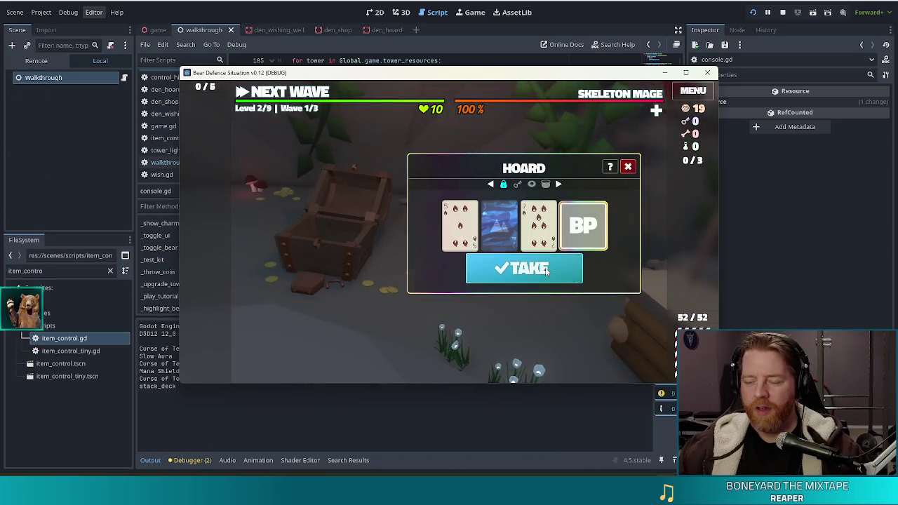
{"action": "left_click", "coordinate": [523, 270]}
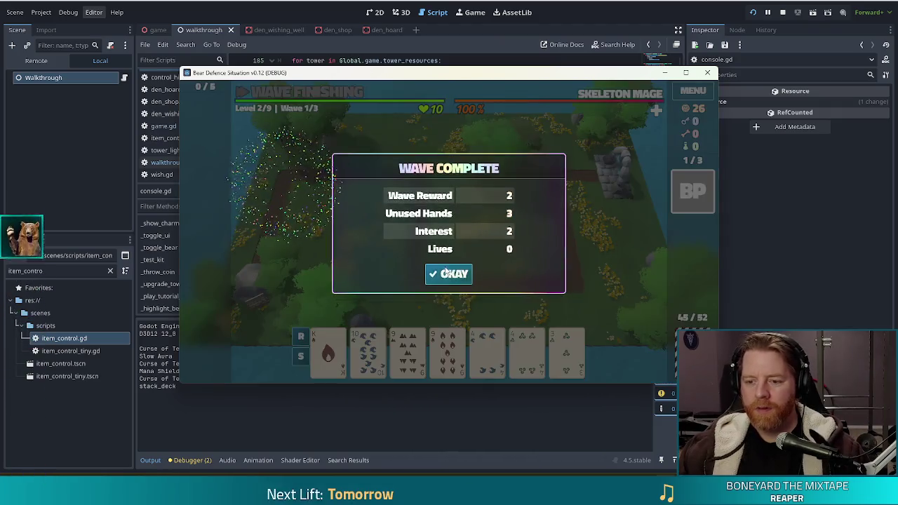
Step: Clear level 2's waves and upgrade the Ballista Tower to level 3
{"action": "left_click", "coordinate": [453, 274]}
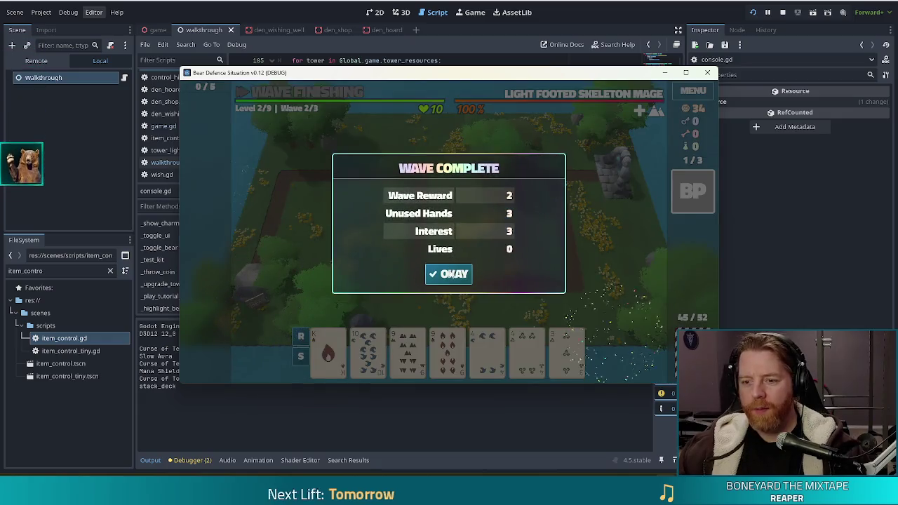
{"action": "left_click", "coordinate": [450, 271]}
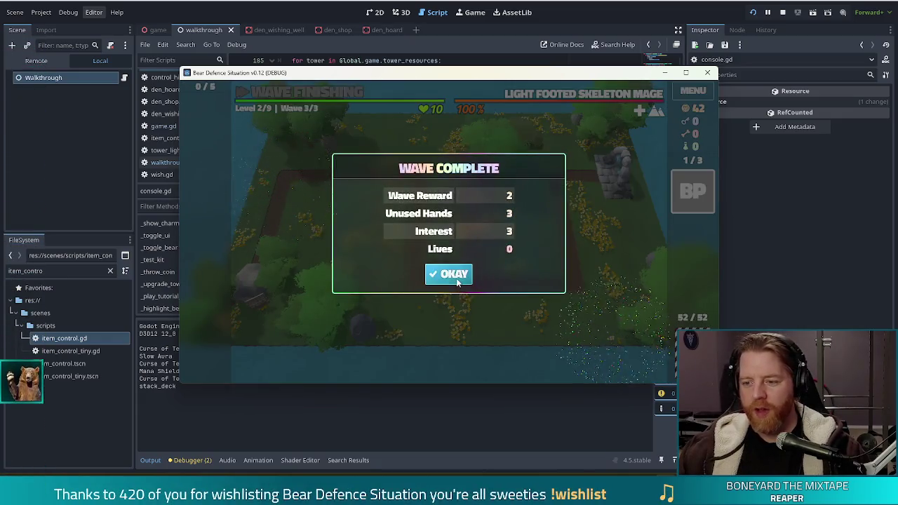
{"action": "left_click", "coordinate": [457, 279]}
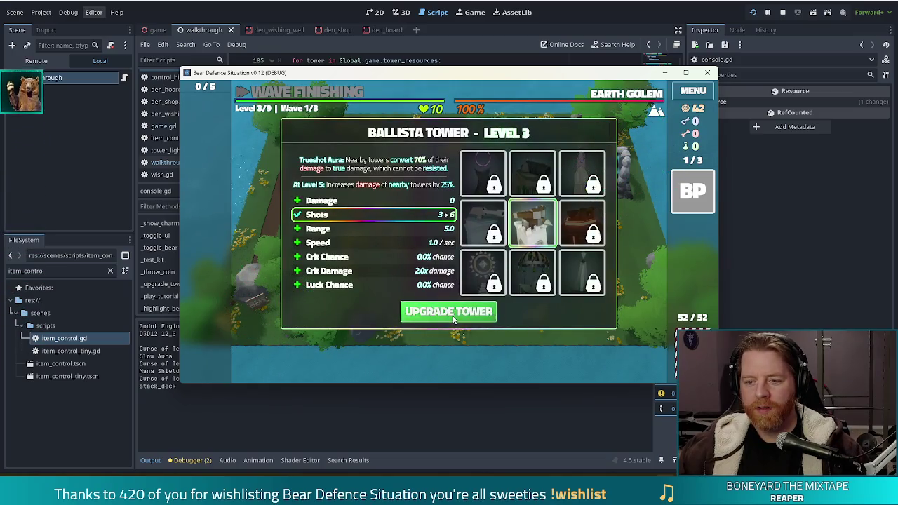
{"action": "left_click", "coordinate": [453, 313]}
{"action": "left_click", "coordinate": [275, 226]}
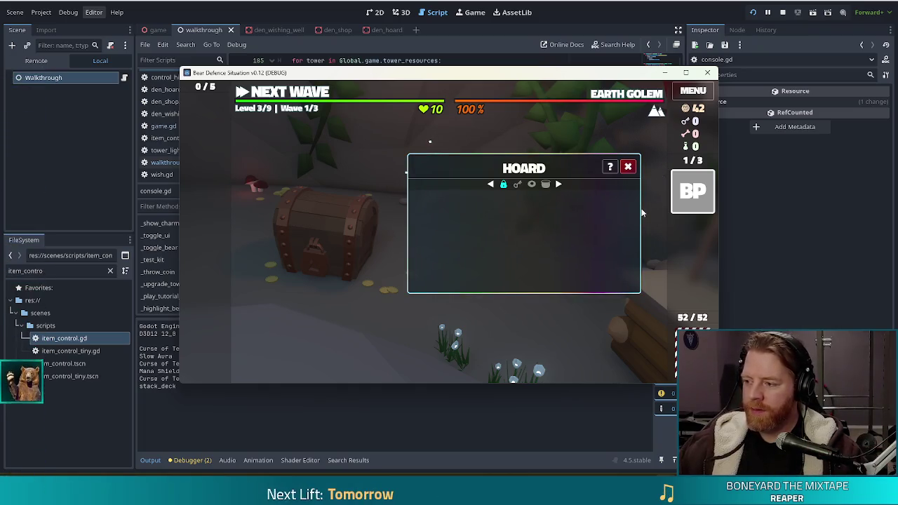
Step: Stop the debug run, returning to walkthrough.gd in the editor
{"action": "left_click", "coordinate": [784, 12]}
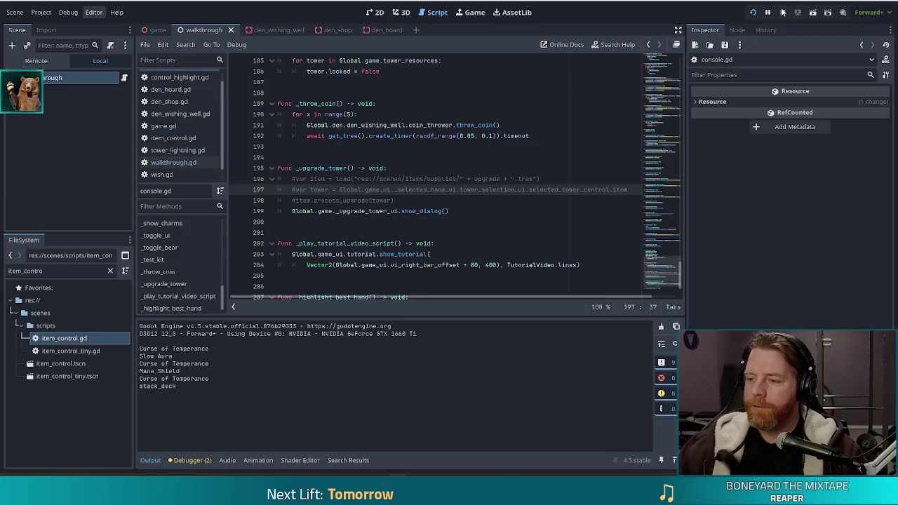
Step: Review den_shop.gd's add_shop_items key item code, then move on to den_hoard.gd
{"action": "double_click", "coordinate": [426, 189]}
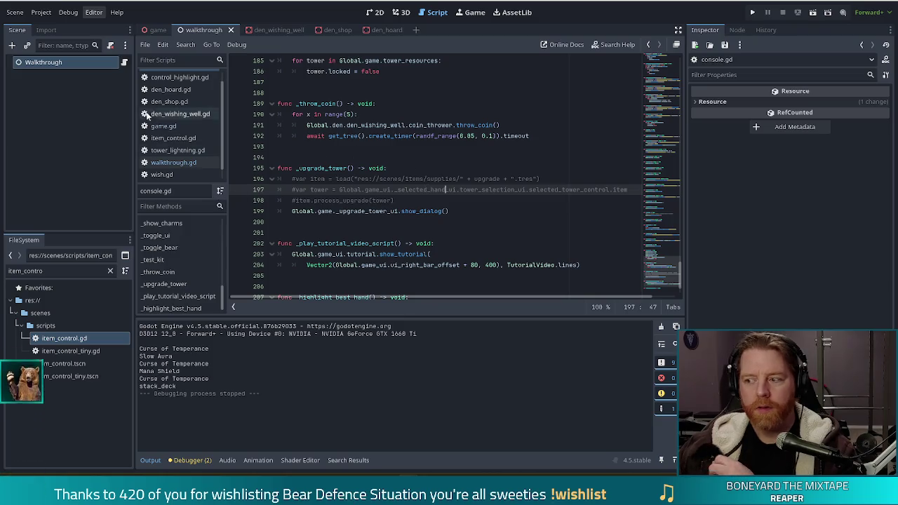
{"action": "left_click", "coordinate": [338, 30]}
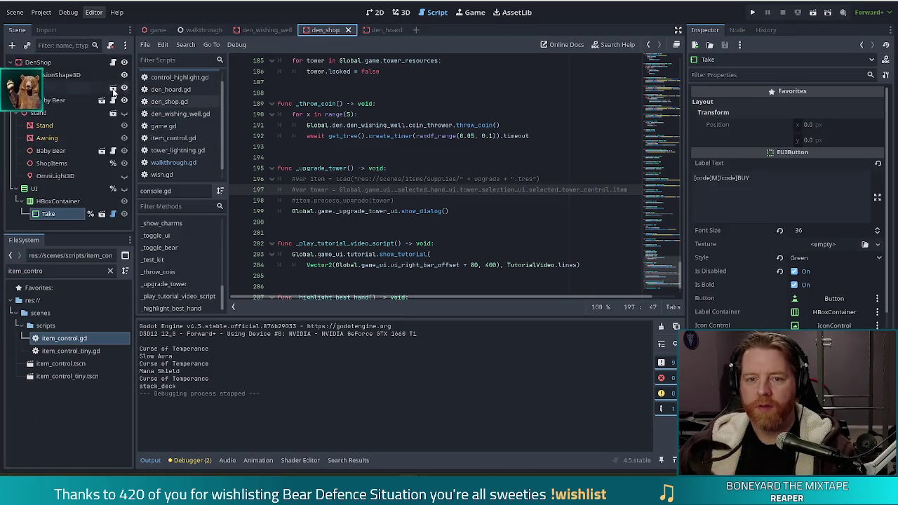
{"action": "left_click", "coordinate": [112, 62]}
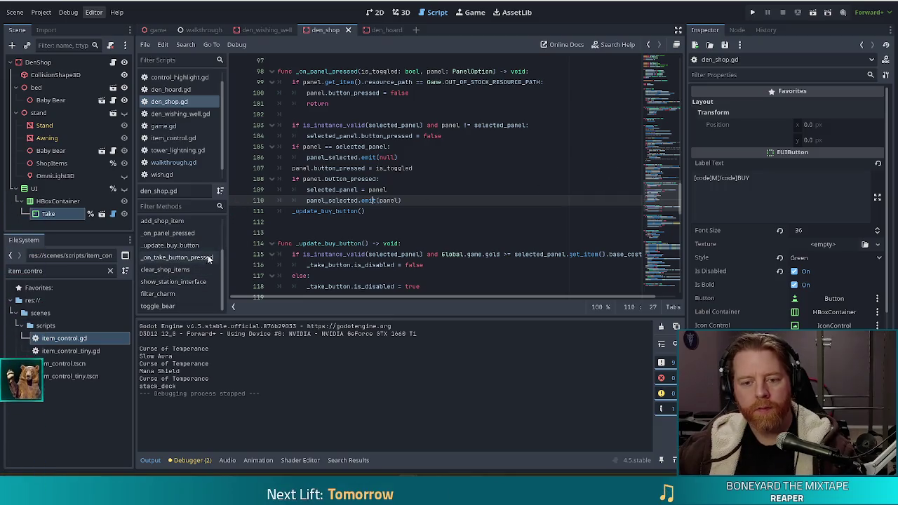
{"action": "left_click_drag", "start_coordinate": [224, 269], "coordinate": [224, 239]}
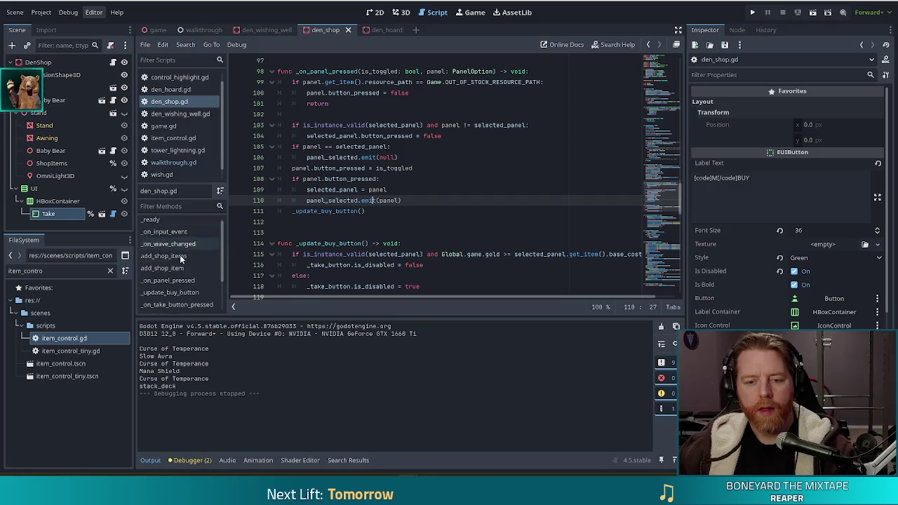
{"action": "left_click", "coordinate": [162, 257]}
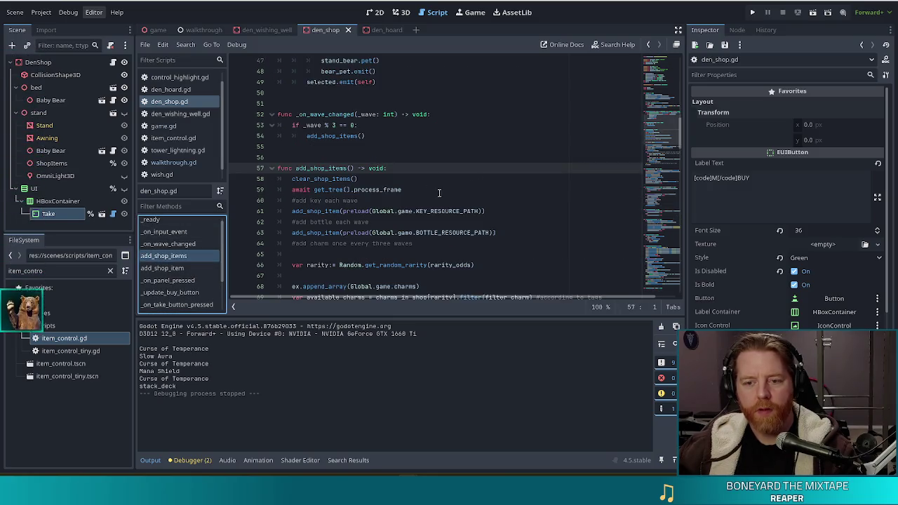
{"action": "left_click", "coordinate": [384, 211]}
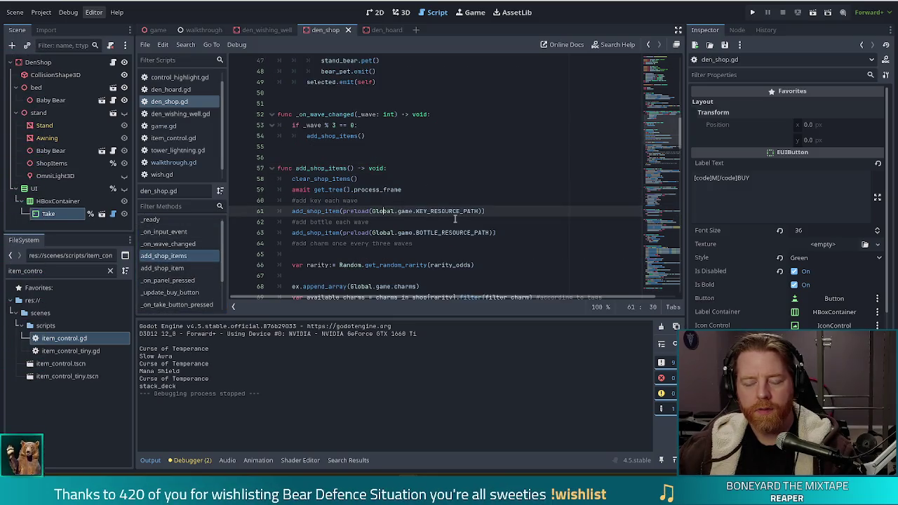
{"action": "left_click", "coordinate": [184, 90]}
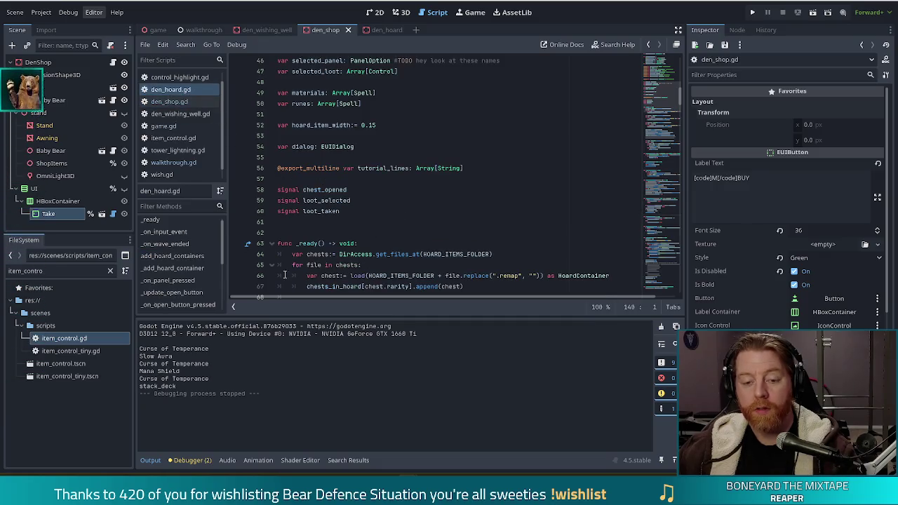
Step: Inspect add_hoard_containers lines 104–124 in den_hoard.gd, then switch to the den_hoard scene
{"action": "left_click", "coordinate": [172, 255]}
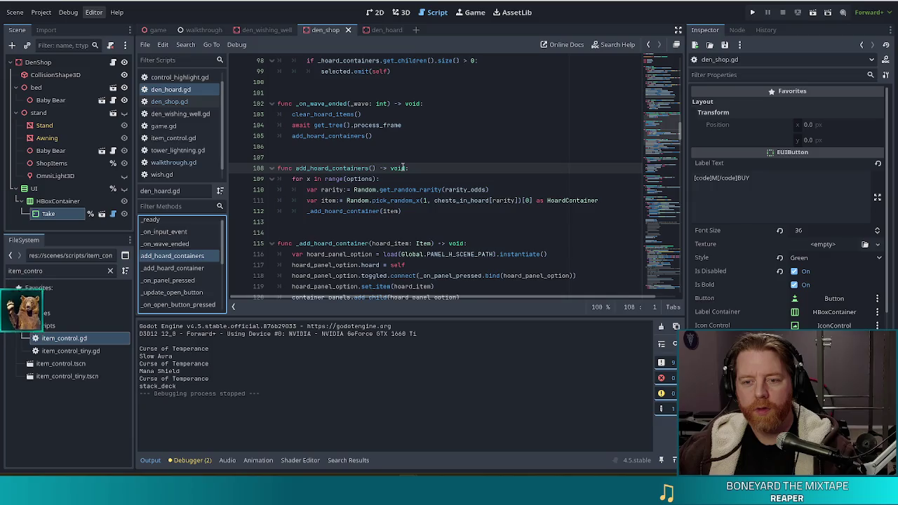
{"action": "left_click", "coordinate": [314, 125]}
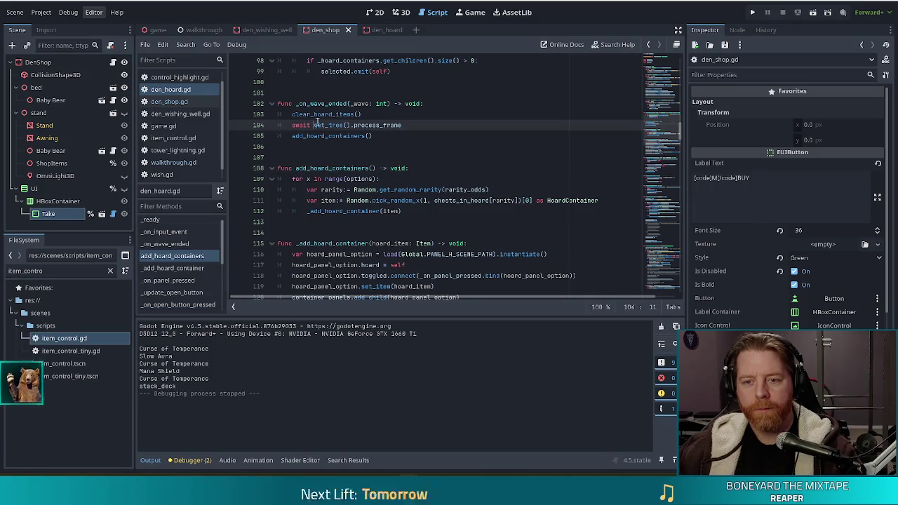
{"action": "left_click", "coordinate": [348, 189]}
{"action": "scroll", "coordinate": [471, 203], "scroll_direction": "down", "scroll_amount": 3}
{"action": "left_click", "coordinate": [384, 200]}
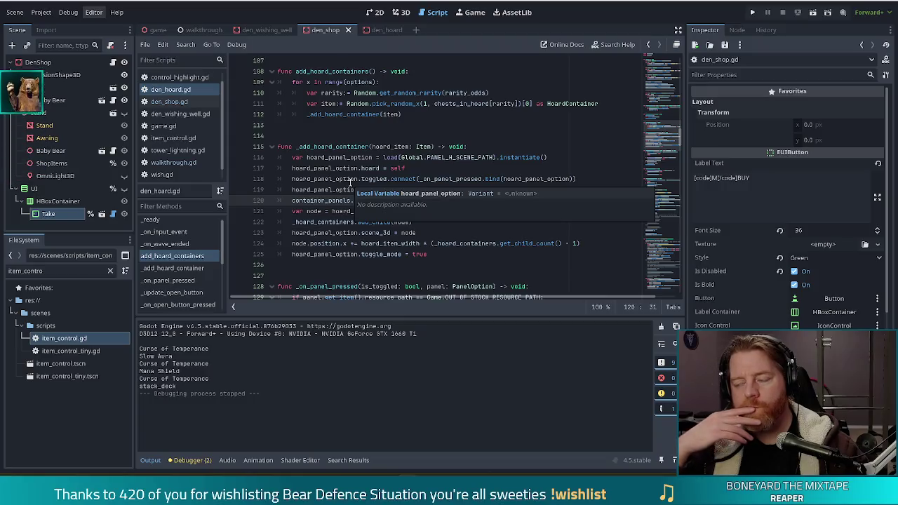
{"action": "left_click", "coordinate": [354, 243]}
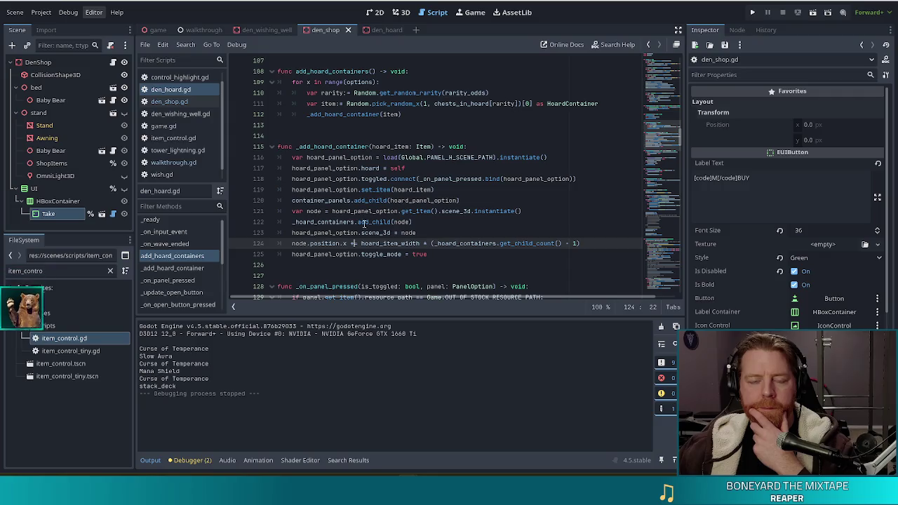
{"action": "left_click", "coordinate": [376, 32]}
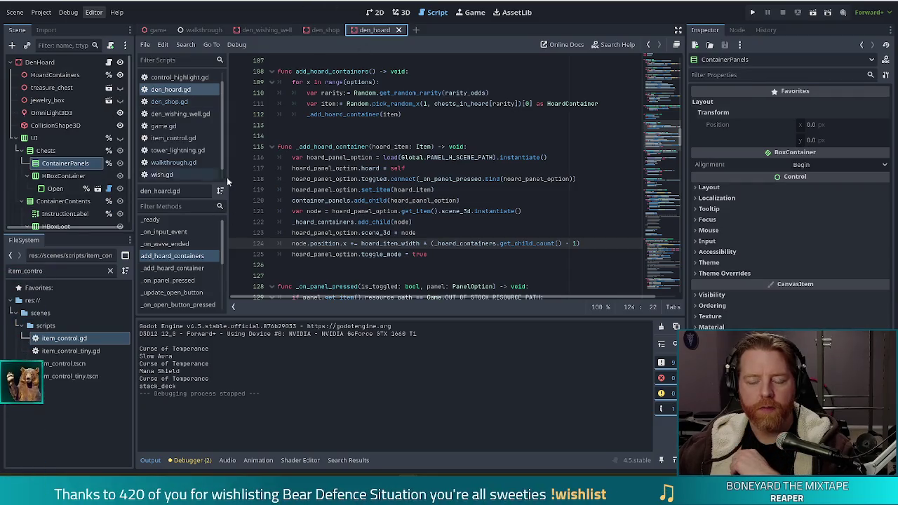
Step: Switch to the den_hoard script and look over the container_panels add_child code
{"action": "left_click", "coordinate": [372, 210]}
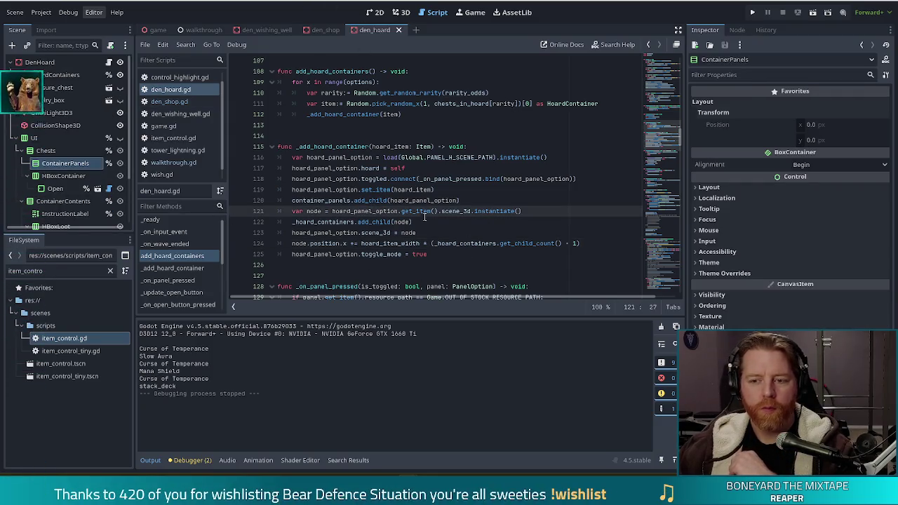
{"action": "left_click", "coordinate": [457, 201]}
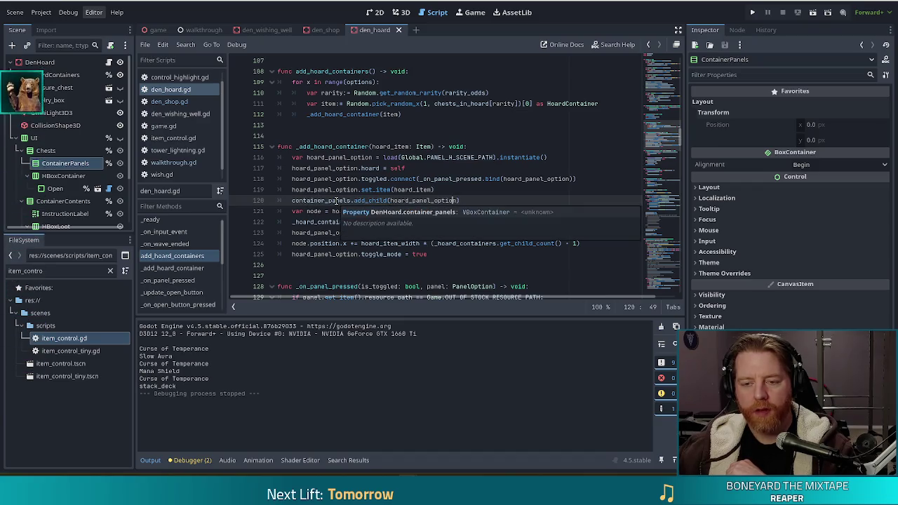
{"action": "right_click", "coordinate": [337, 201]}
{"action": "key", "text": "Escape"}
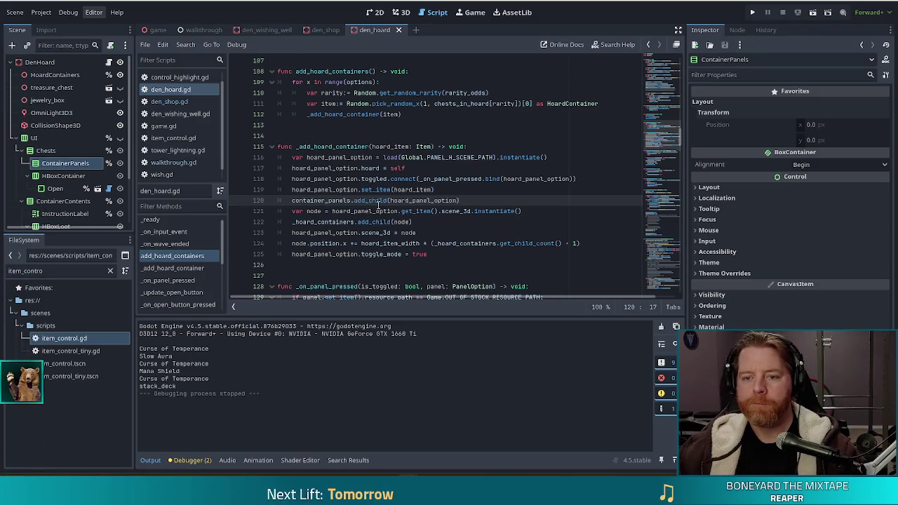
{"action": "scroll", "coordinate": [379, 224], "scroll_direction": "down", "scroll_amount": 2}
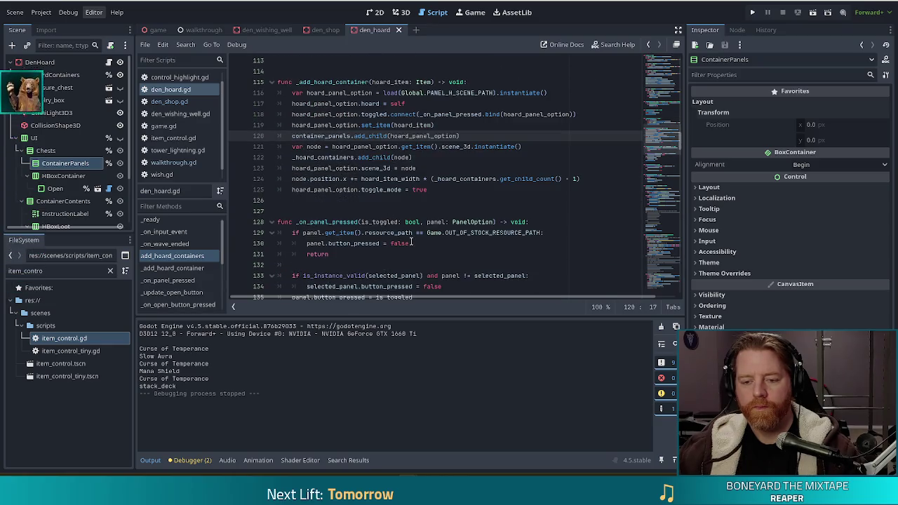
{"action": "scroll", "coordinate": [412, 242], "scroll_direction": "down", "scroll_amount": 3}
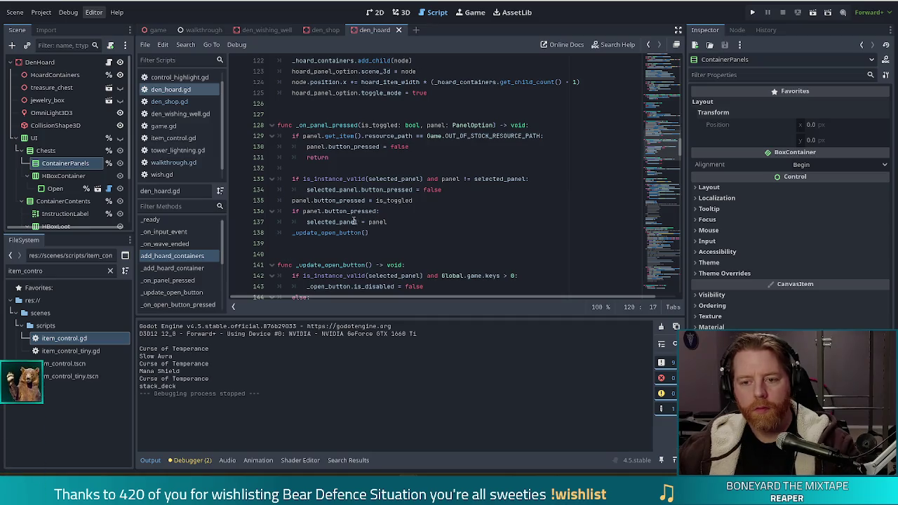
{"action": "scroll", "coordinate": [192, 281], "scroll_direction": "down", "scroll_amount": 2}
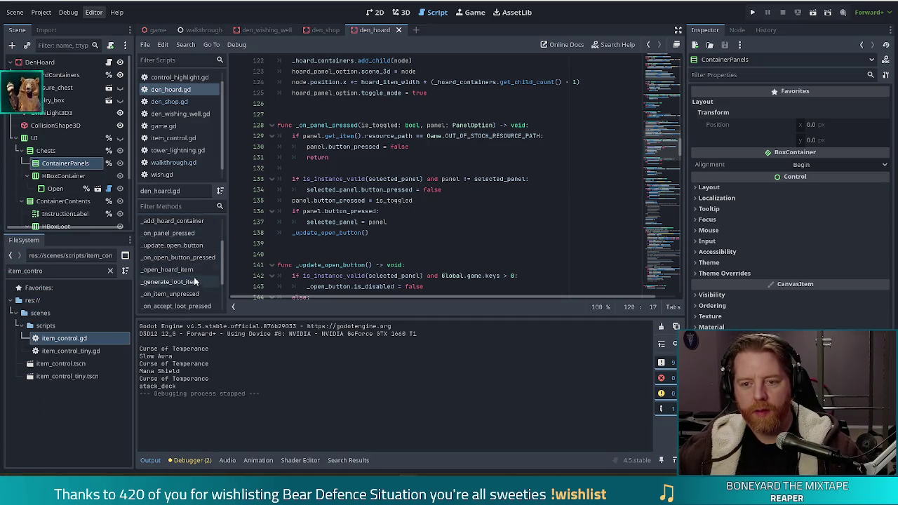
{"action": "scroll", "coordinate": [409, 169], "scroll_direction": "up", "scroll_amount": 3}
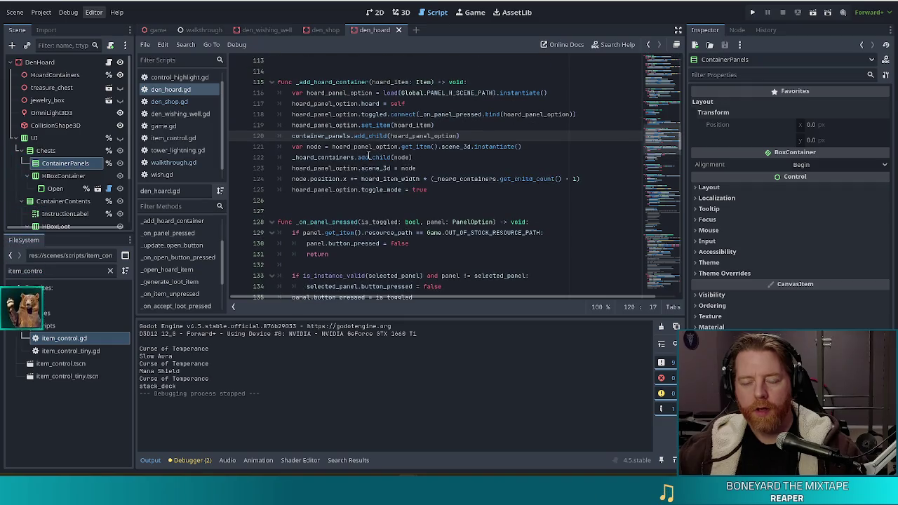
Step: Go to _on_open_button_pressed and follow its _open_hoard_item call to the definition
{"action": "left_click", "coordinate": [184, 257]}
{"action": "left_click", "coordinate": [443, 202]}
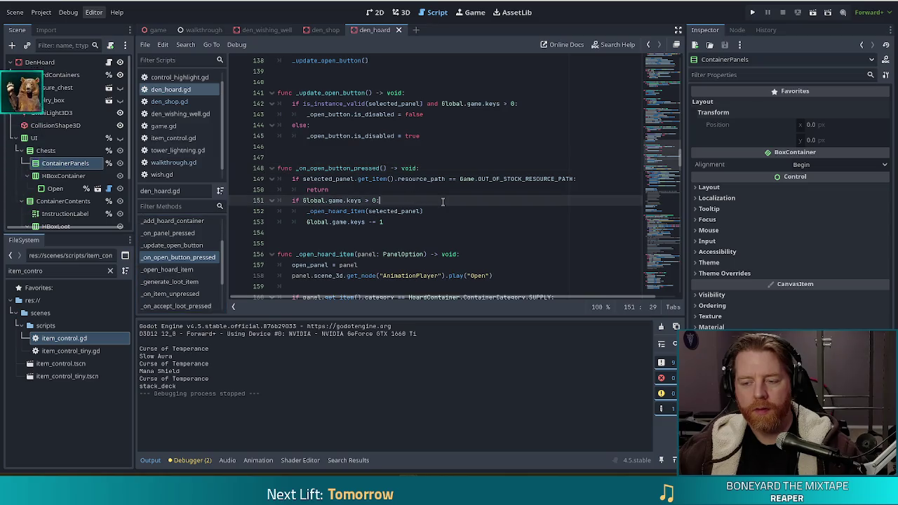
{"action": "left_click", "coordinate": [349, 212]}
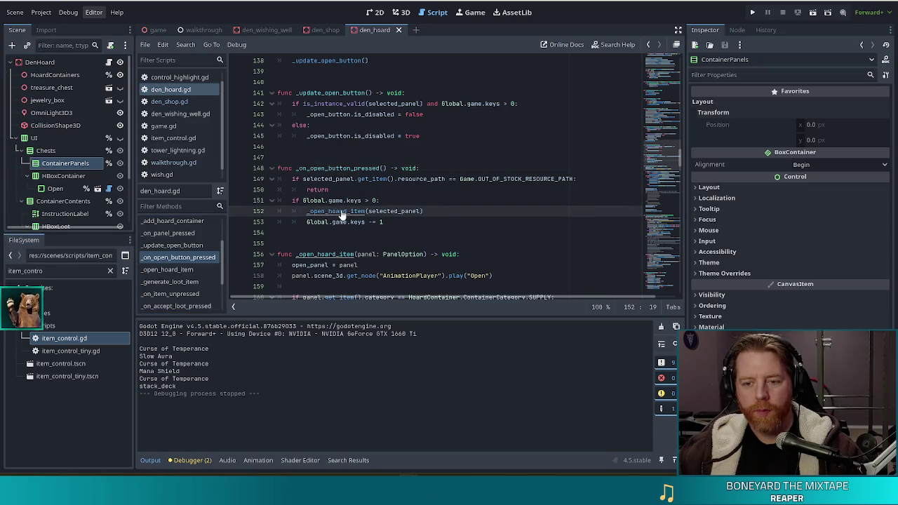
{"action": "left_click", "coordinate": [343, 215], "text": "ctrl"}
{"action": "scroll", "coordinate": [379, 203], "scroll_direction": "down", "scroll_amount": 6}
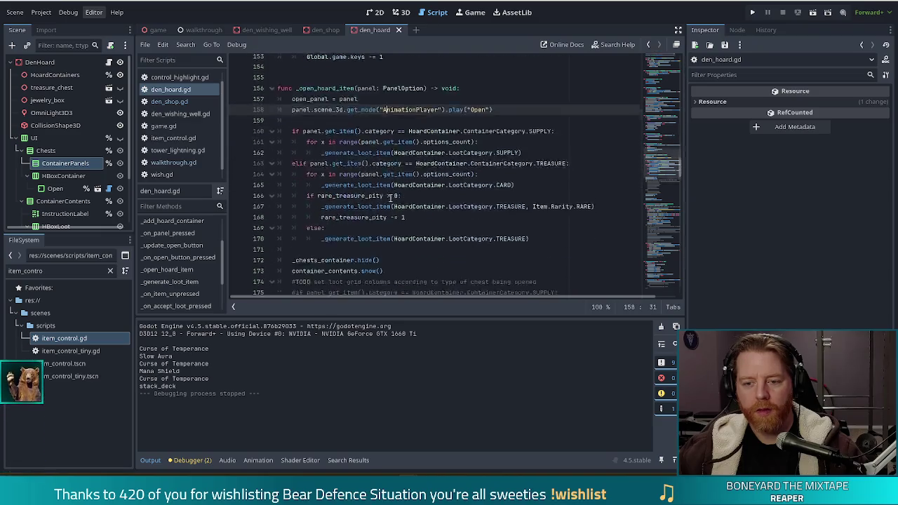
Step: Select lines 172–173 that hide the chests and show the container contents
{"action": "left_click", "coordinate": [389, 162]}
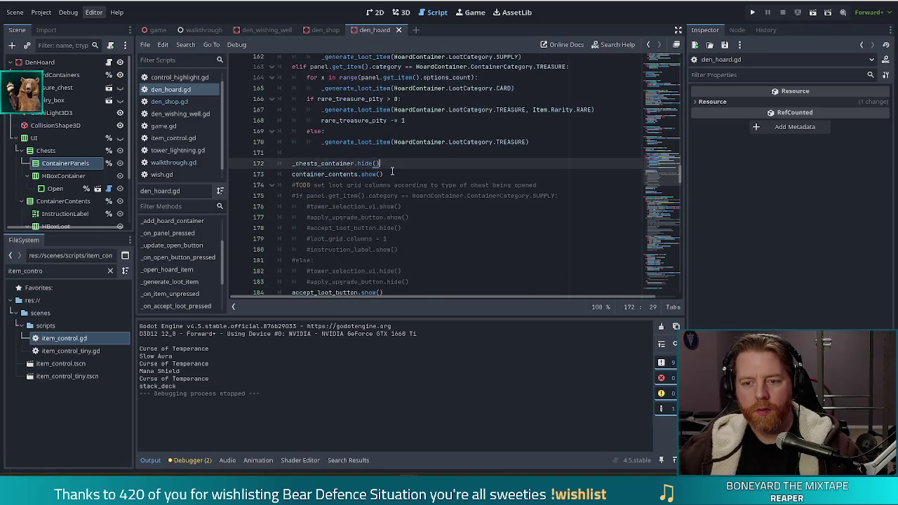
{"action": "left_click_drag", "start_coordinate": [389, 174], "coordinate": [397, 153]}
{"action": "key", "text": "ctrl+c"}
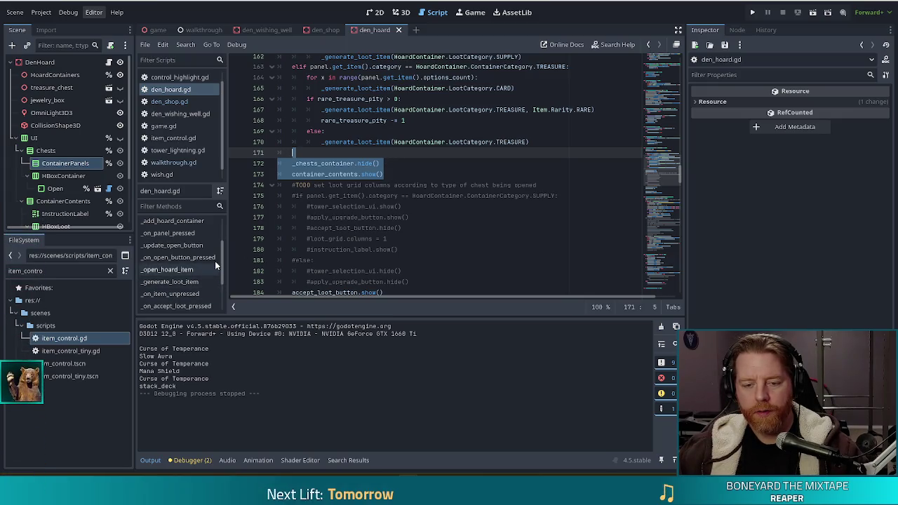
{"action": "scroll", "coordinate": [223, 275], "scroll_direction": "down", "scroll_amount": 2}
{"action": "scroll", "coordinate": [224, 272], "scroll_direction": "up", "scroll_amount": 1}
{"action": "scroll", "coordinate": [223, 268], "scroll_direction": "down", "scroll_amount": 1}
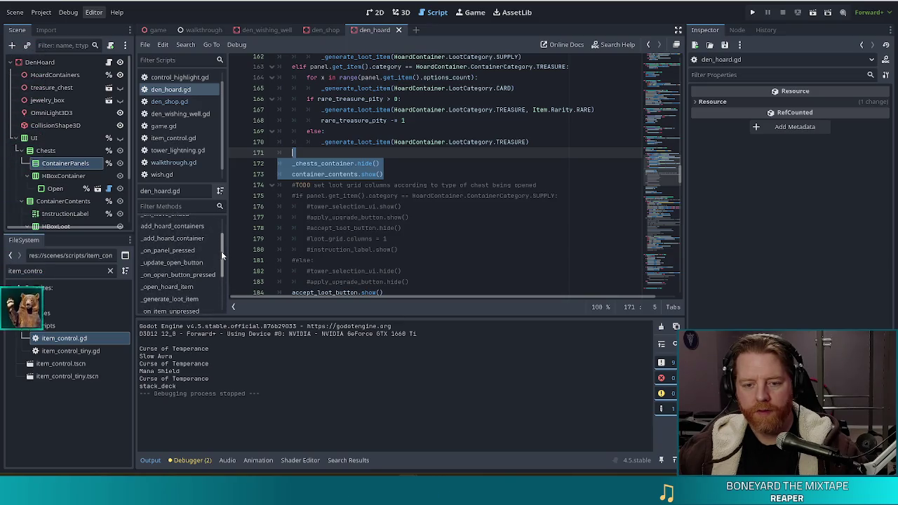
{"action": "scroll", "coordinate": [217, 275], "scroll_direction": "down", "scroll_amount": 2}
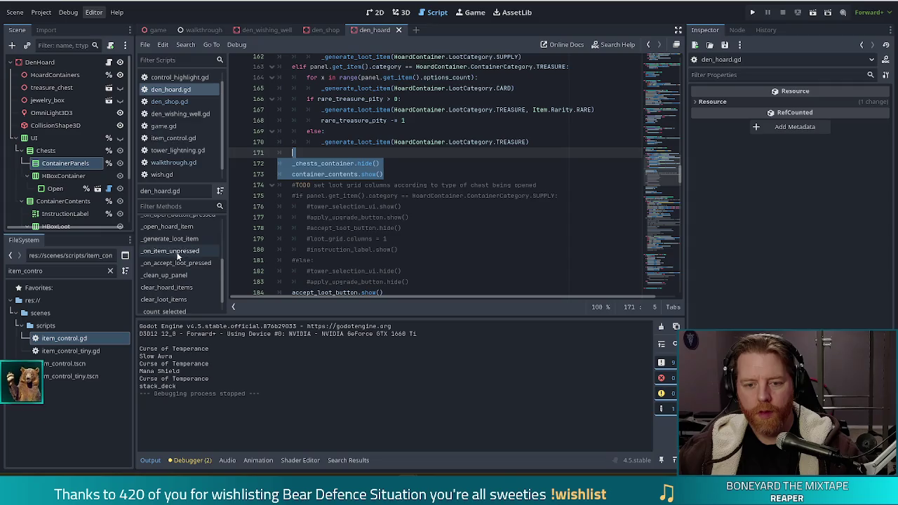
Step: In _on_accept_loot_pressed, follow the _clean_up_panel() call to its definition
{"action": "left_click", "coordinate": [167, 263]}
{"action": "left_click", "coordinate": [338, 222]}
{"action": "scroll", "coordinate": [338, 222], "scroll_direction": "down", "scroll_amount": 5}
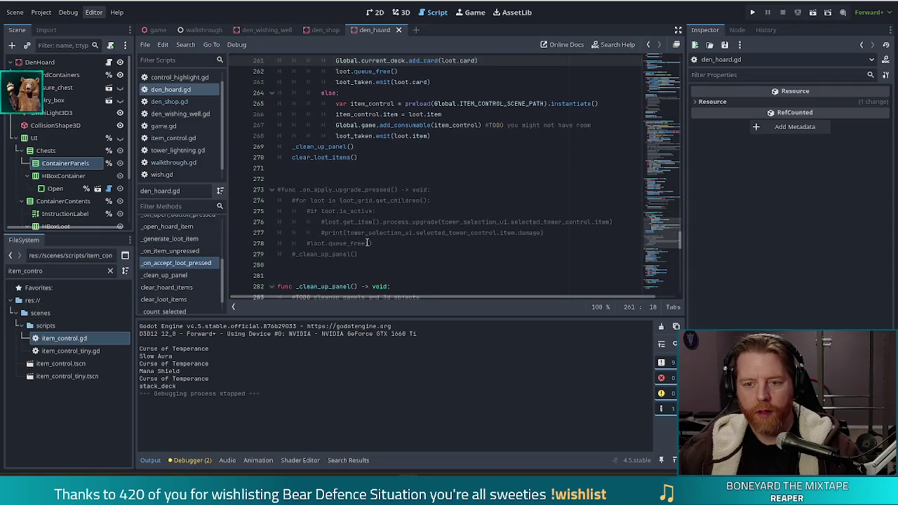
{"action": "left_click", "coordinate": [307, 146]}
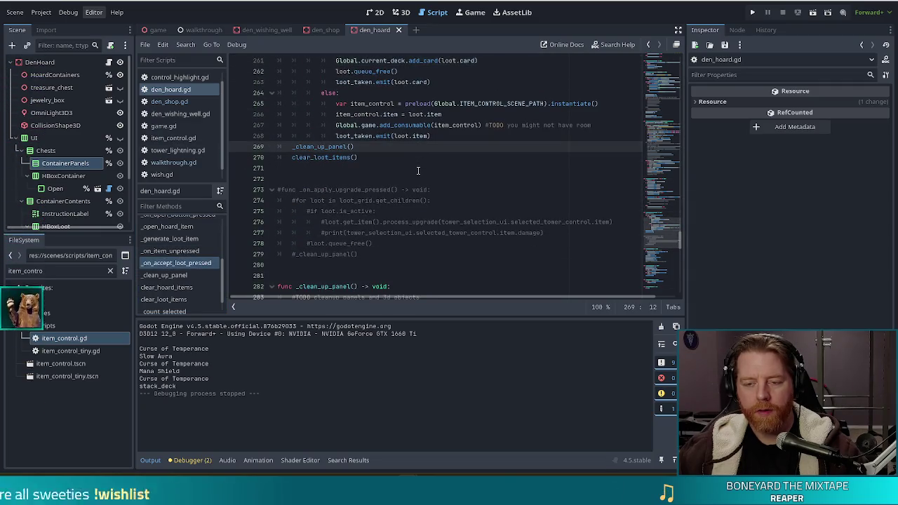
{"action": "scroll", "coordinate": [307, 184], "scroll_direction": "up", "scroll_amount": 1}
{"action": "left_click", "coordinate": [320, 185], "text": "ctrl"}
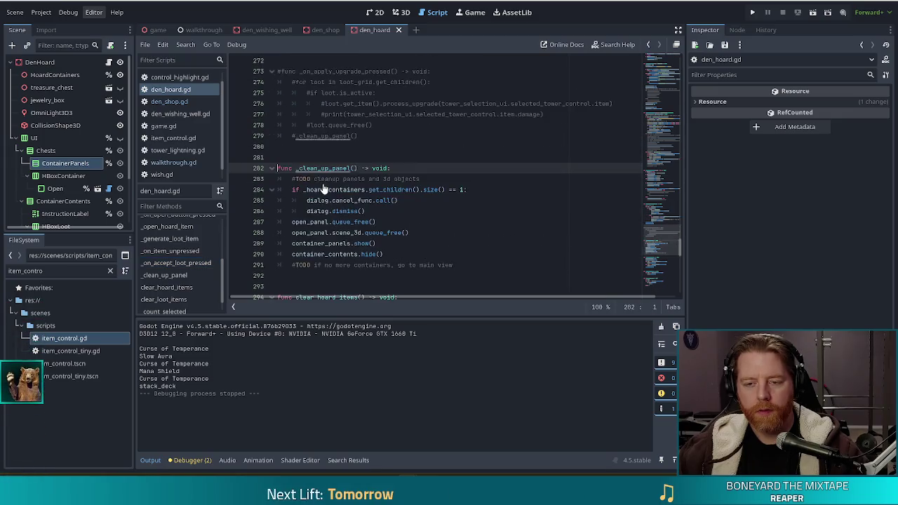
Step: Try pasting the chest code over _clean_up_panel's last two lines, undo it, and save
{"action": "left_click_drag", "start_coordinate": [398, 256], "coordinate": [430, 238]}
{"action": "key", "text": "ctrl+v"}
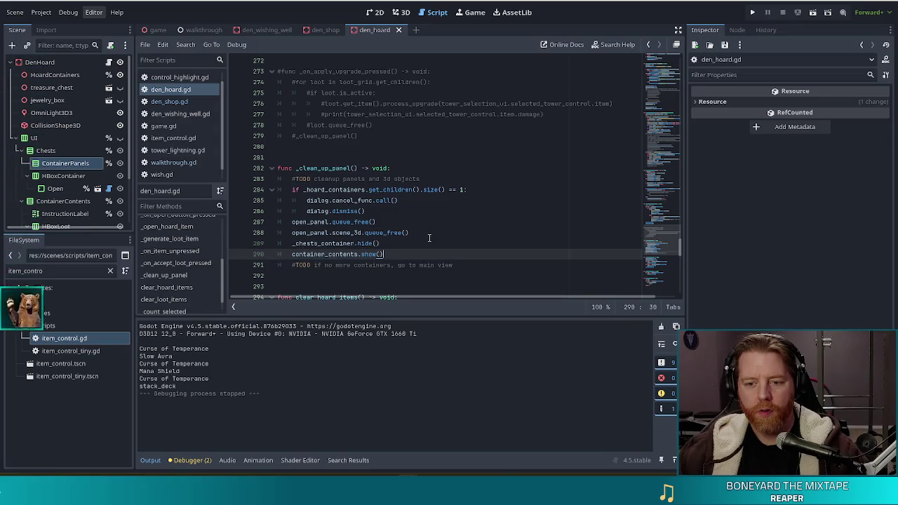
{"action": "key", "text": "ctrl+z"}
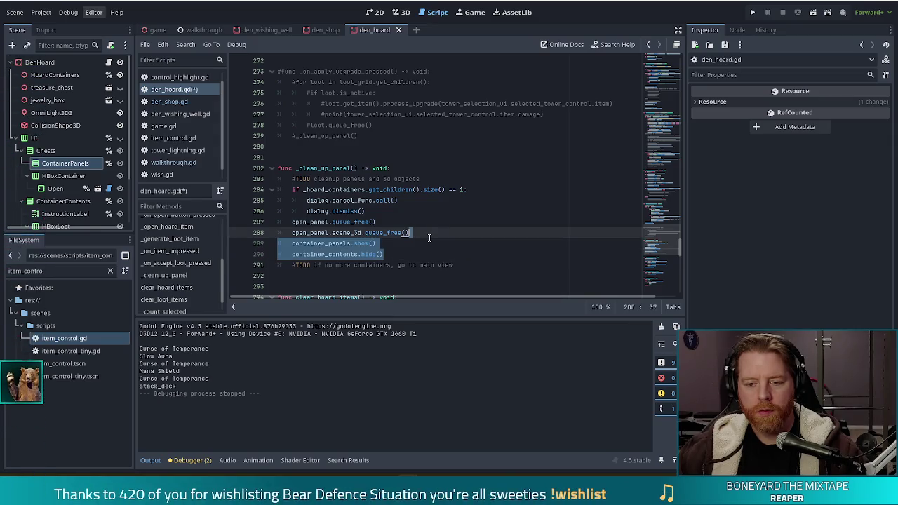
{"action": "key", "text": "ctrl+s"}
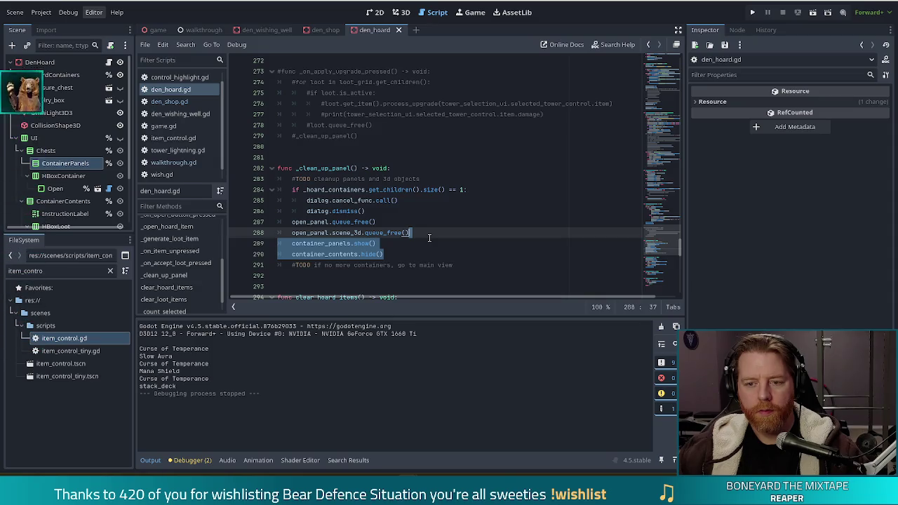
{"action": "left_click", "coordinate": [355, 232]}
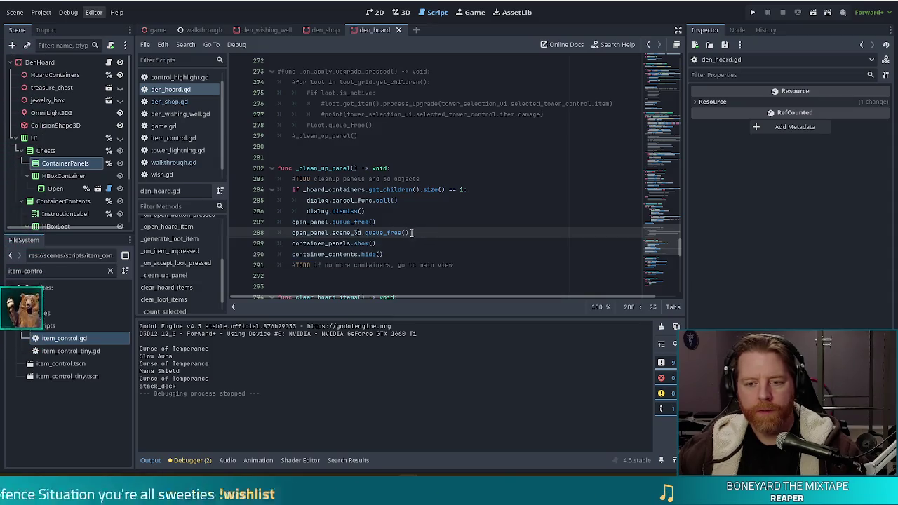
Step: Compare clear_loot_items with the loot-taking code, then return to _clean_up_panel
{"action": "key", "text": "alt+Left"}
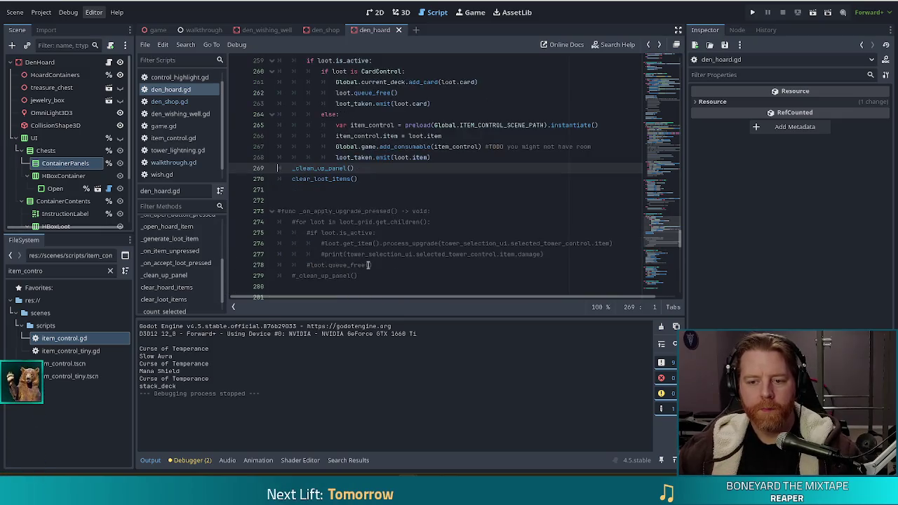
{"action": "left_click", "coordinate": [324, 179], "text": "ctrl"}
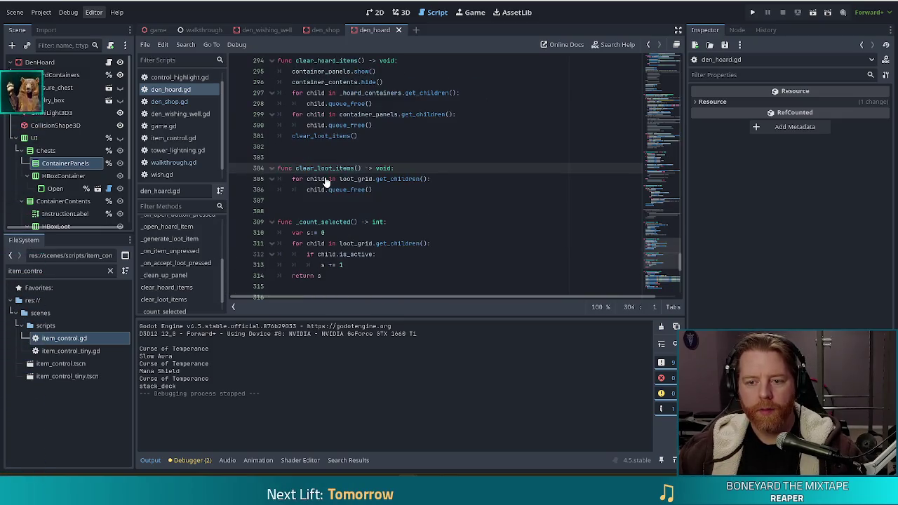
{"action": "left_click", "coordinate": [370, 190]}
{"action": "key", "text": "alt+Left"}
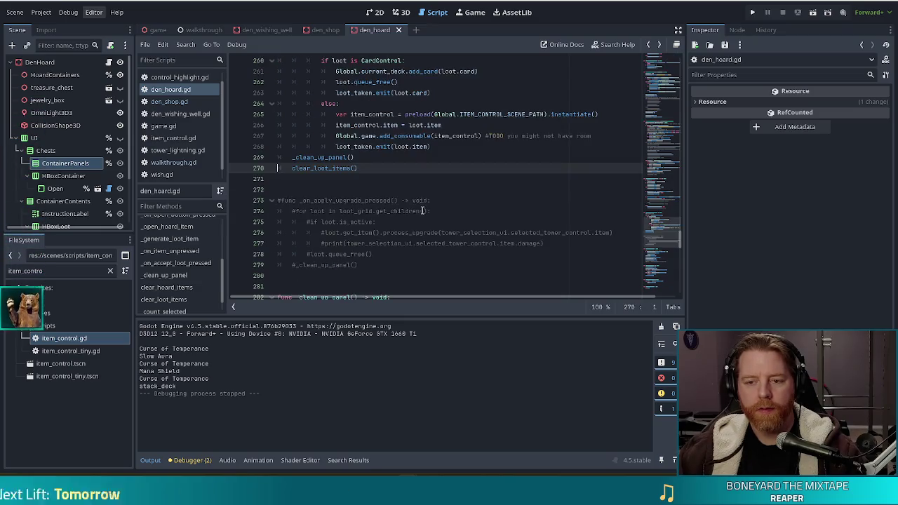
{"action": "left_click", "coordinate": [323, 168], "text": "ctrl"}
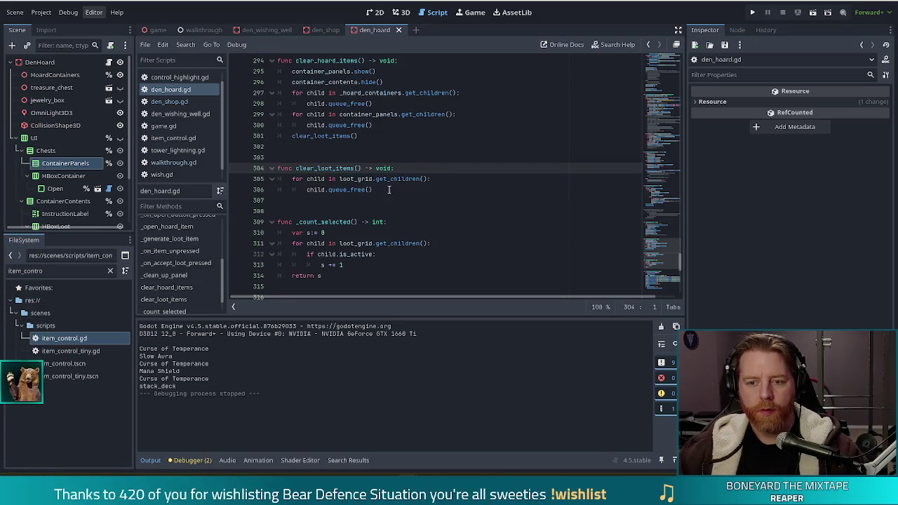
{"action": "key", "text": "alt+Left"}
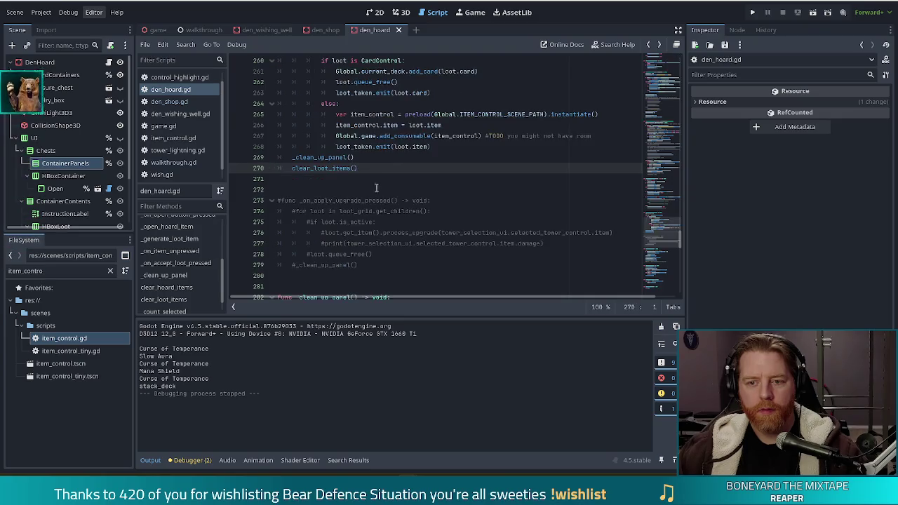
{"action": "left_click", "coordinate": [323, 168], "text": "ctrl"}
Step: Restore the pasted lines, making _chests_container show() and container_contents hide(), and save
{"action": "left_click", "coordinate": [397, 244]}
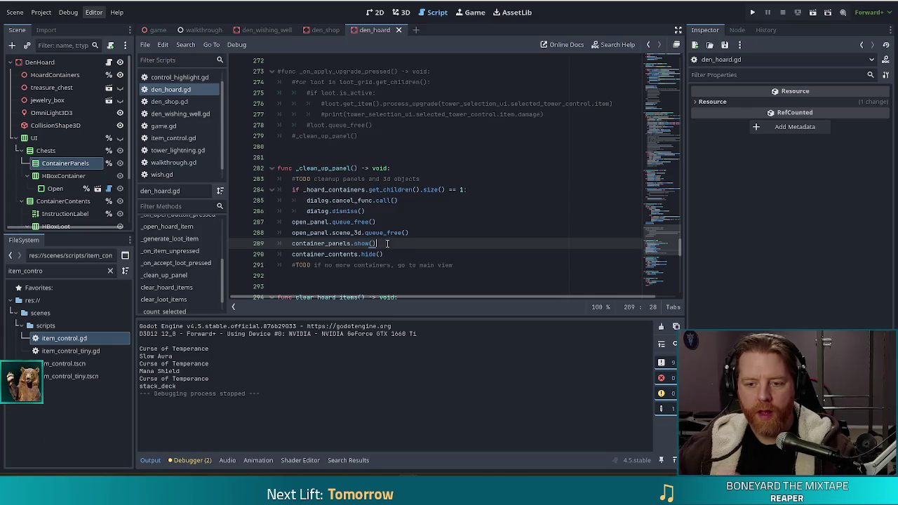
{"action": "key", "text": "ctrl+z"}
{"action": "key", "text": "ctrl+z"}
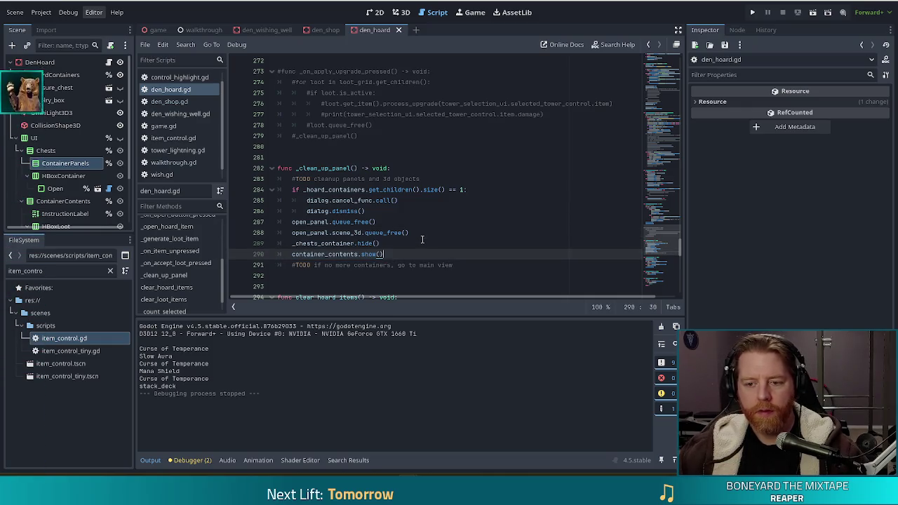
{"action": "double_click", "coordinate": [365, 245]}
{"action": "type", "text": "show"}
{"action": "key", "text": "Escape"}
{"action": "key", "text": "Down"}
{"action": "key", "text": "BackSpace"}
{"action": "key", "text": "BackSpace"}
{"action": "key", "text": "BackSpace"}
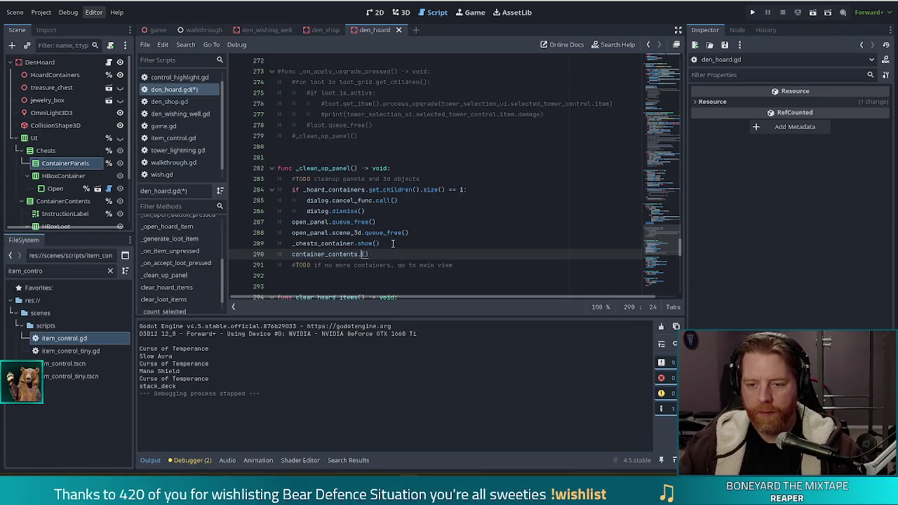
{"action": "type", "text": "hide"}
{"action": "key", "text": "ctrl+s"}
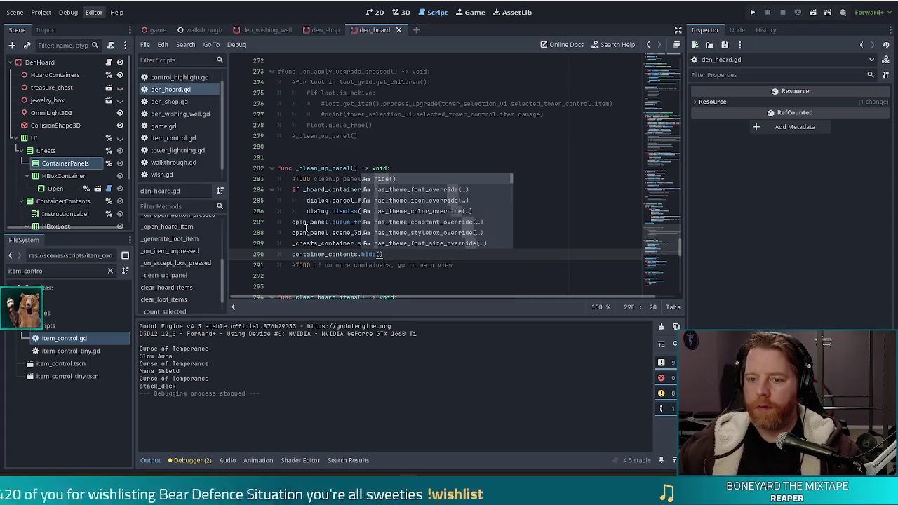
{"action": "key", "text": "Escape"}
Step: Review the edited _clean_up_panel lines and run the game project
{"action": "left_click", "coordinate": [383, 210]}
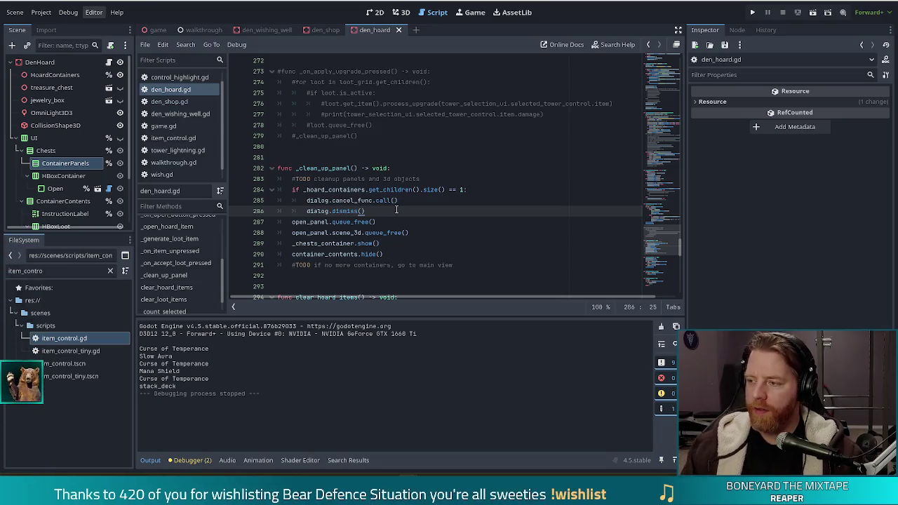
{"action": "left_click", "coordinate": [409, 254]}
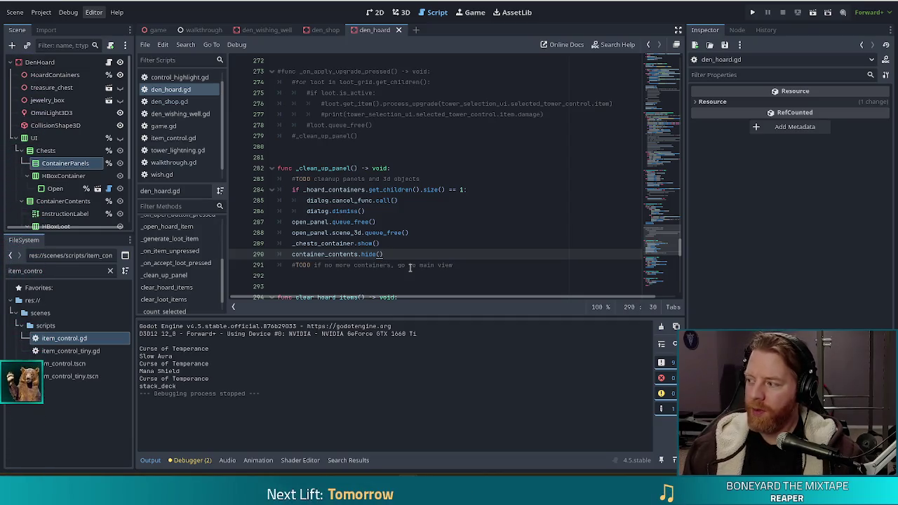
{"action": "left_click", "coordinate": [753, 12]}
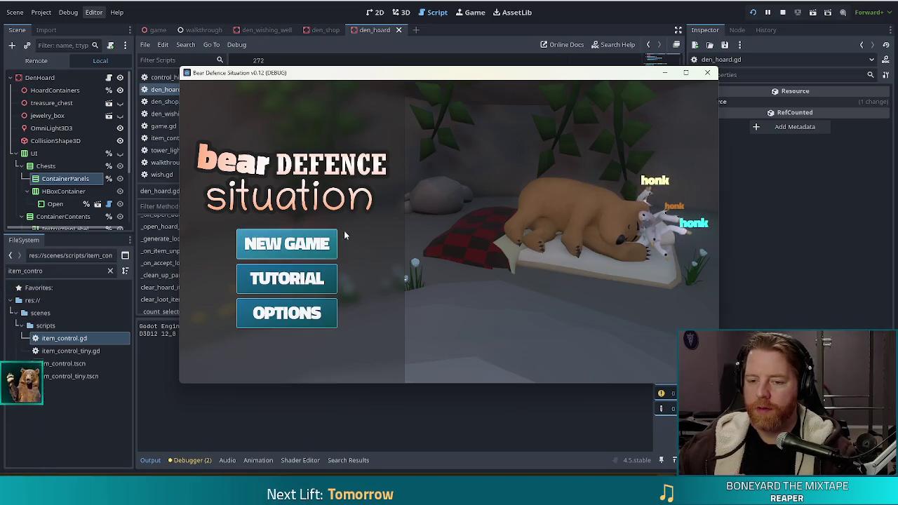
Step: Start a new game, buy a Key for 5 gold, and take the chest's Keyring card
{"action": "left_click", "coordinate": [308, 248]}
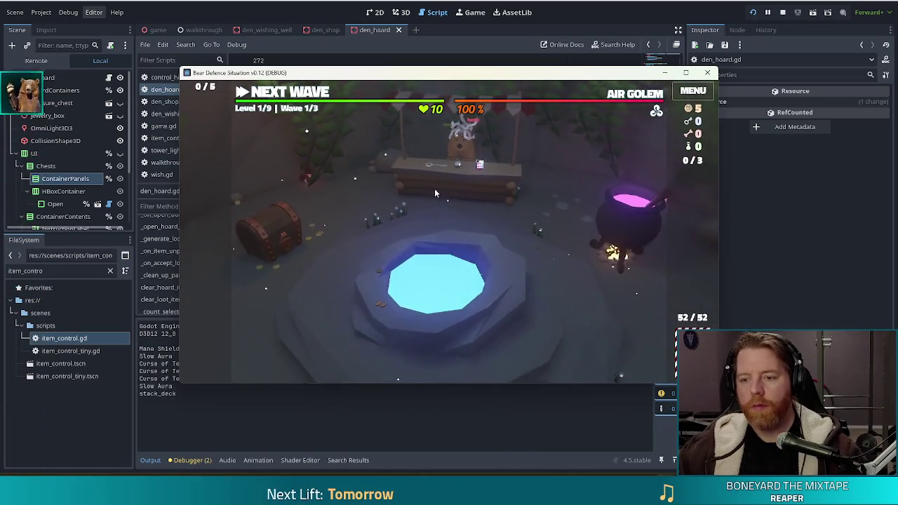
{"action": "left_click", "coordinate": [443, 188]}
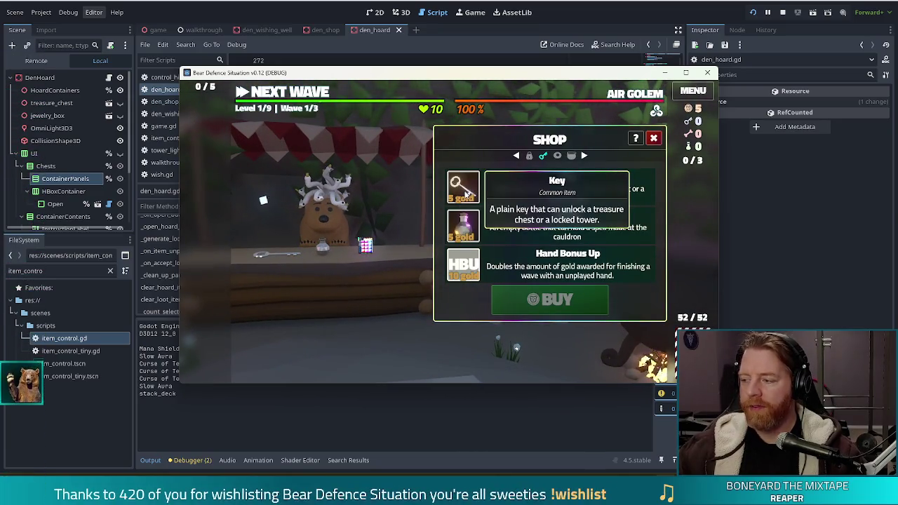
{"action": "left_click", "coordinate": [467, 191]}
{"action": "left_click", "coordinate": [555, 300]}
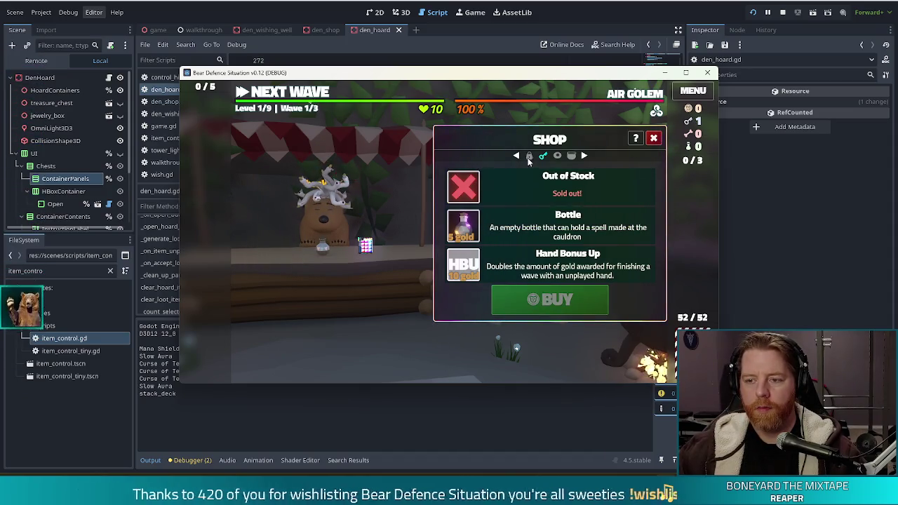
{"action": "left_click", "coordinate": [530, 156]}
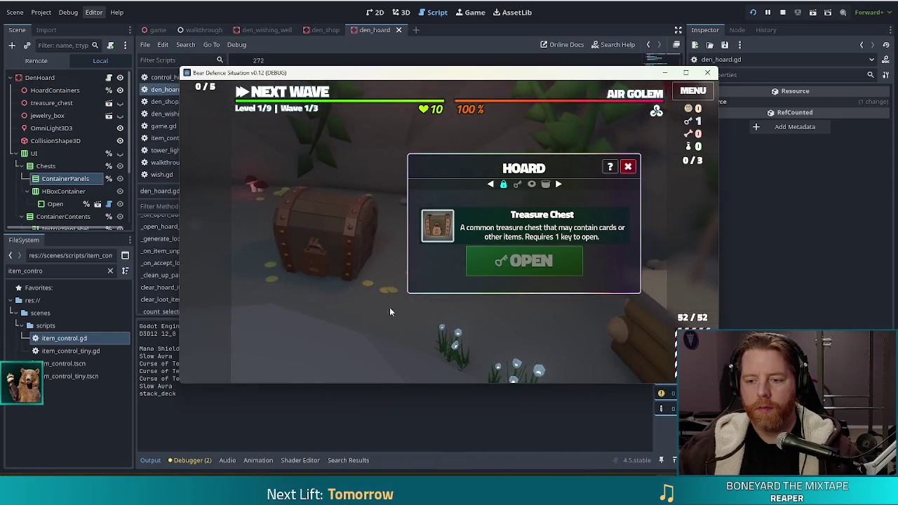
{"action": "left_click", "coordinate": [533, 266]}
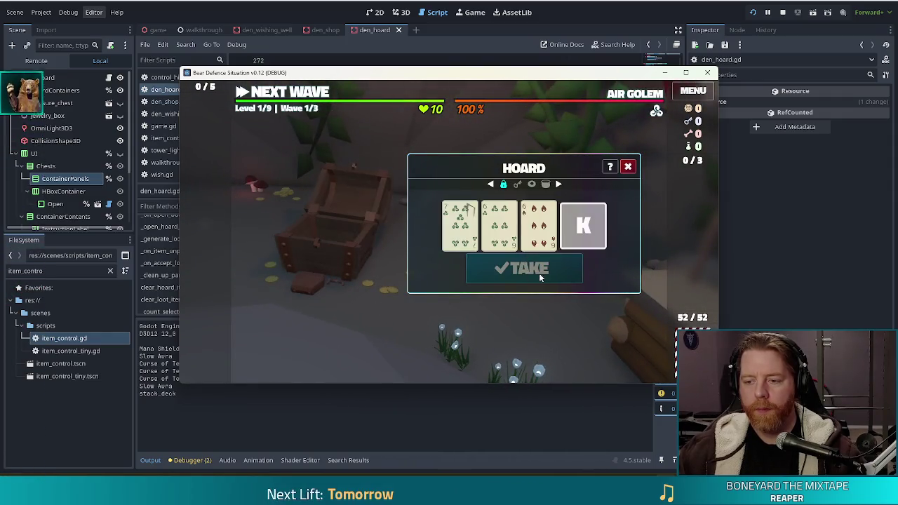
{"action": "left_click", "coordinate": [575, 246]}
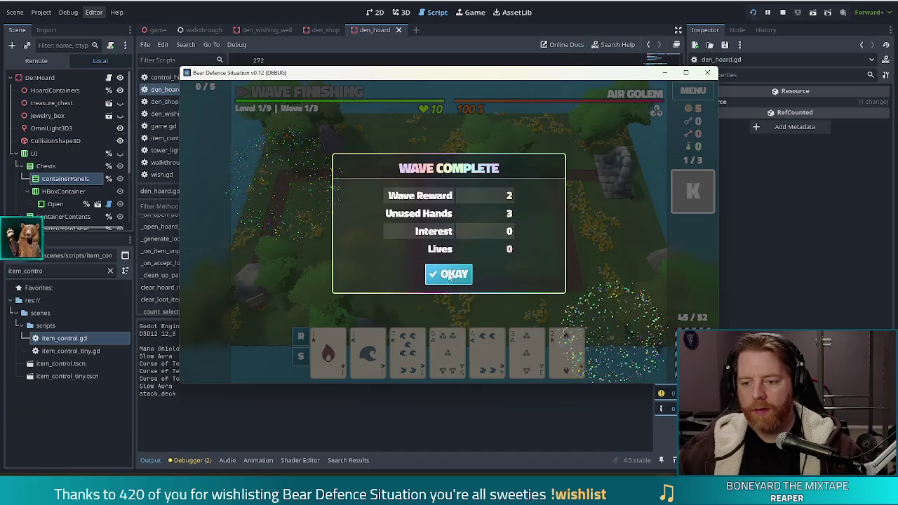
Step: Dismiss the wave-complete summaries and apply the Shots upgrade to the ballista
{"action": "left_click", "coordinate": [448, 272]}
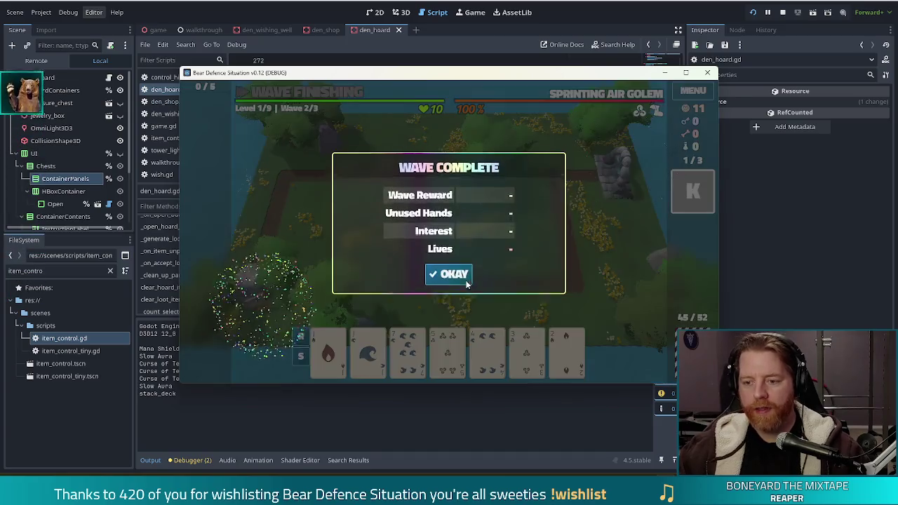
{"action": "left_click", "coordinate": [459, 279]}
{"action": "left_click", "coordinate": [459, 280]}
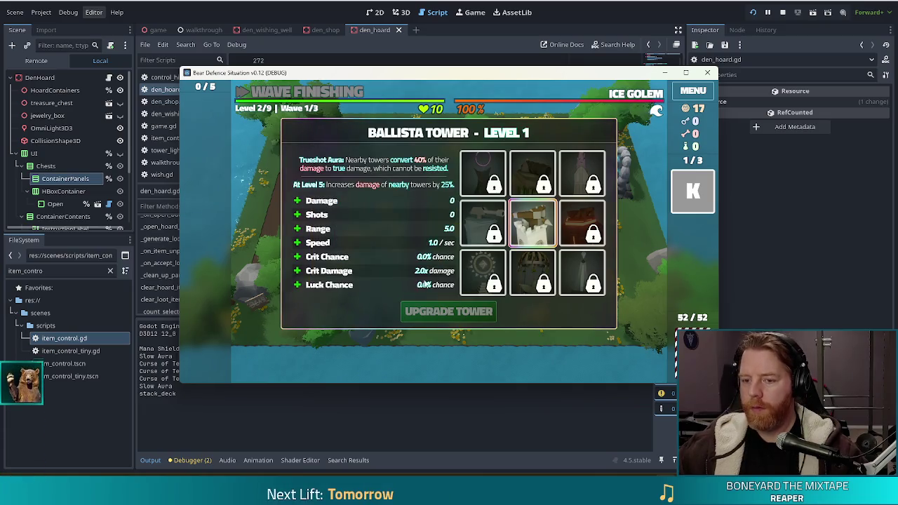
{"action": "left_click", "coordinate": [297, 215]}
{"action": "left_click", "coordinate": [447, 311]}
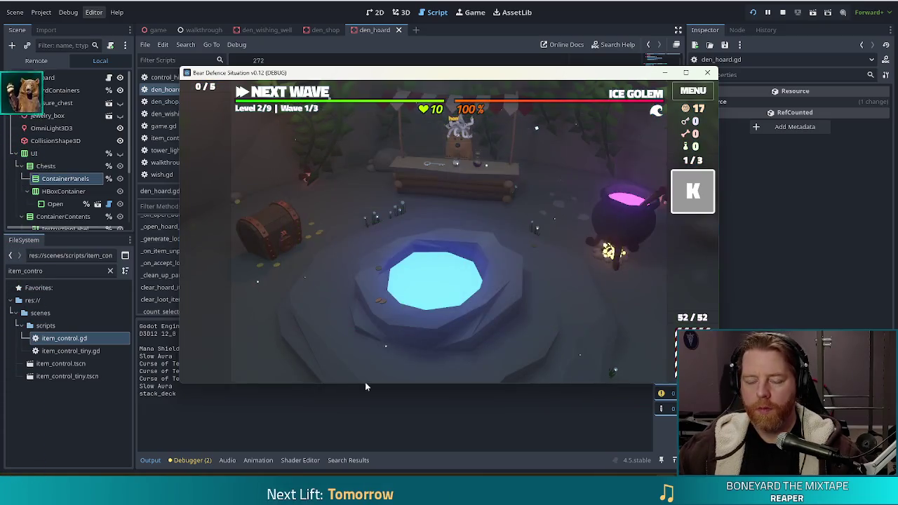
Step: Use the Keyring for three keys, then open the hoard chest and take its loot
{"action": "left_click", "coordinate": [280, 234]}
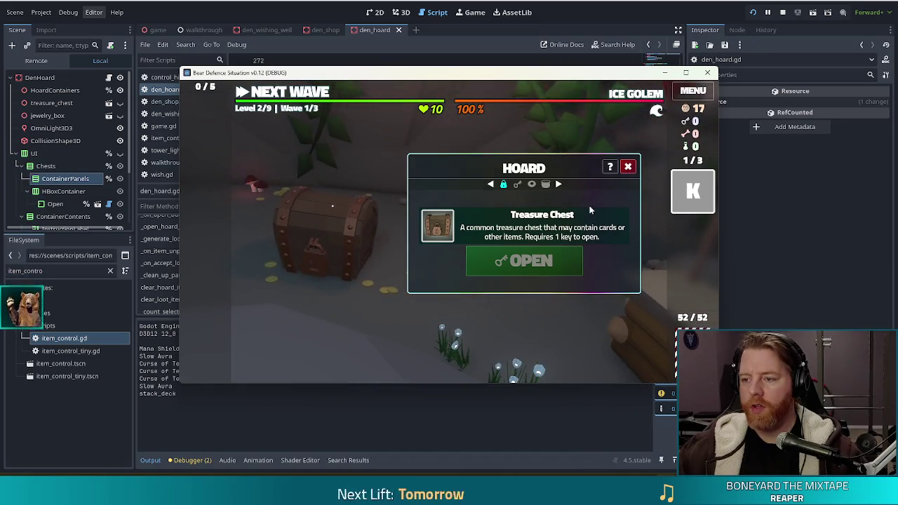
{"action": "left_click", "coordinate": [693, 191]}
{"action": "left_click", "coordinate": [650, 181]}
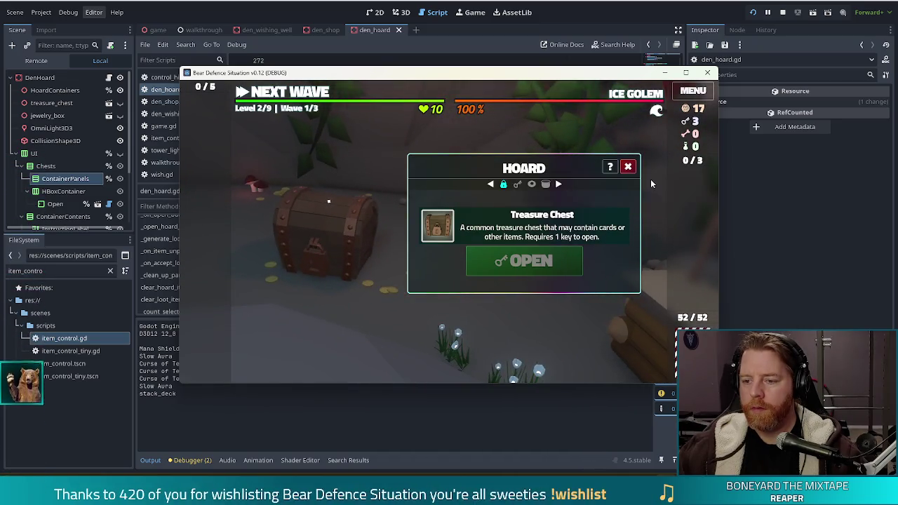
{"action": "left_click", "coordinate": [523, 263]}
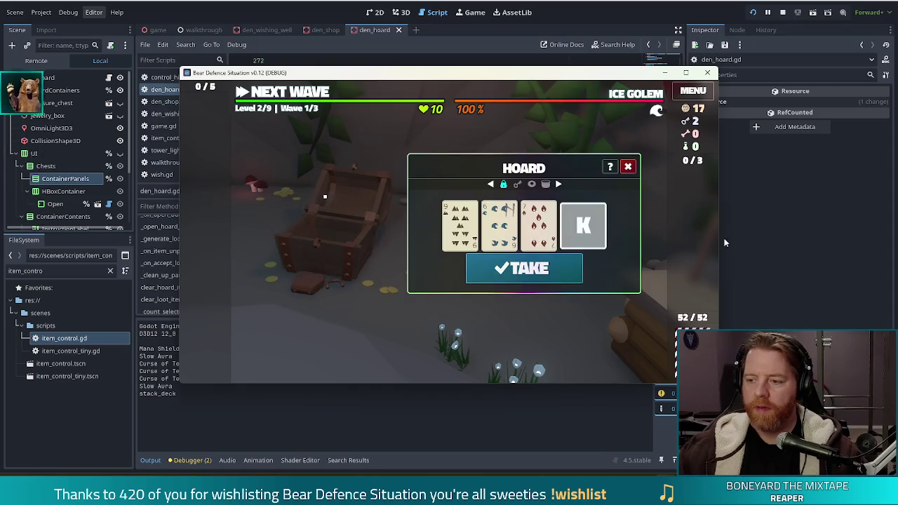
{"action": "left_click", "coordinate": [585, 238]}
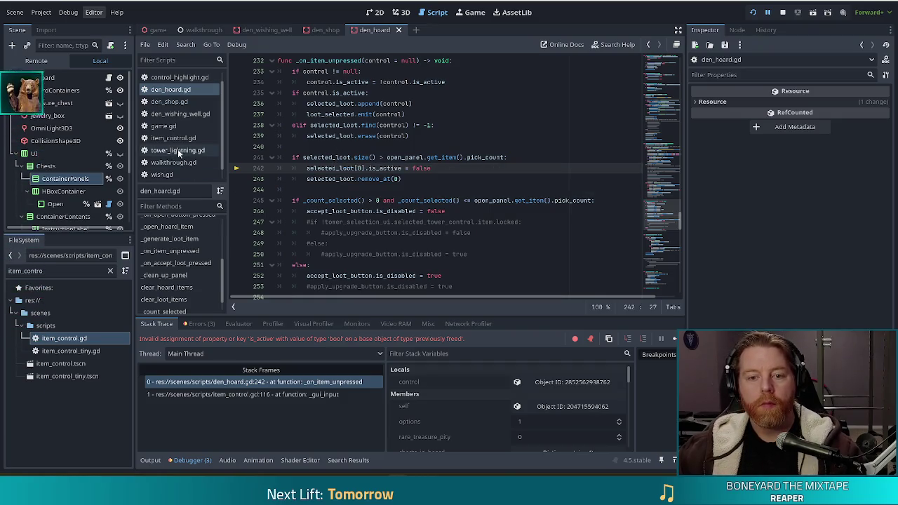
Step: Add 'selected_loot = []' after line 306 in clear_loot_items and stop the running game
{"action": "left_click", "coordinate": [175, 299]}
{"action": "left_click", "coordinate": [395, 189]}
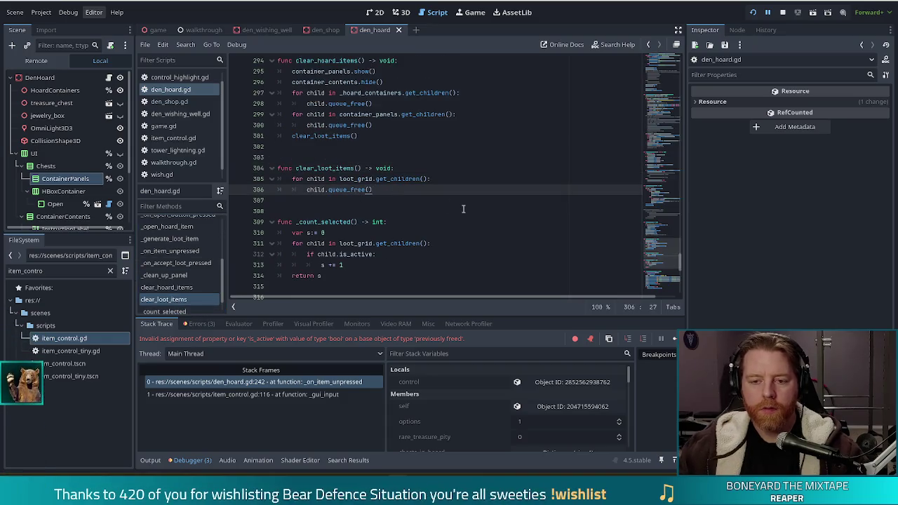
{"action": "key", "text": "Return"}
{"action": "type", "text": "selected_loot = "}
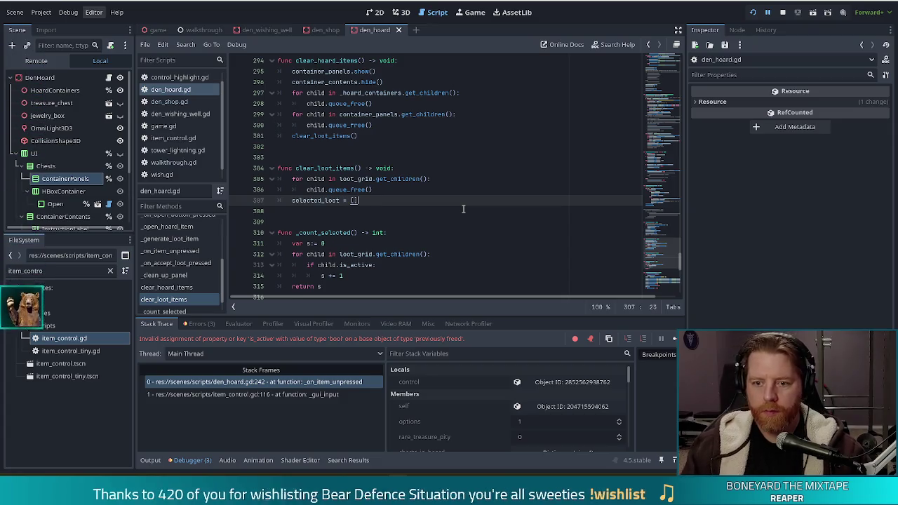
{"action": "type", "text": "[]"}
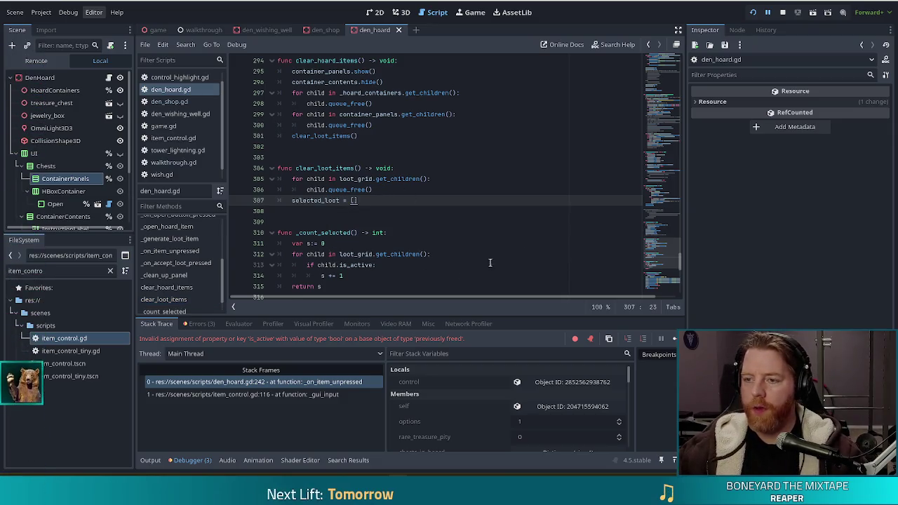
{"action": "left_click", "coordinate": [782, 12]}
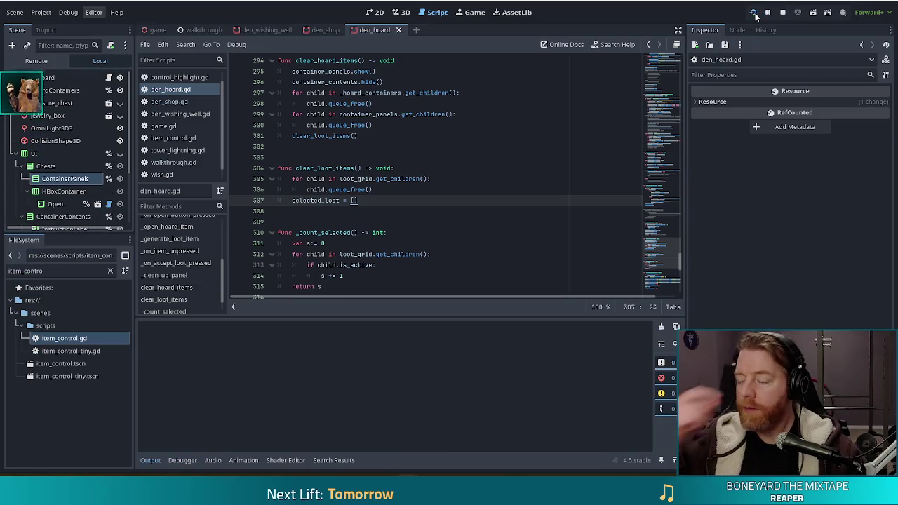
Step: Relaunch the game, start a new game, and run the test command in the debug console
{"action": "left_click", "coordinate": [754, 12]}
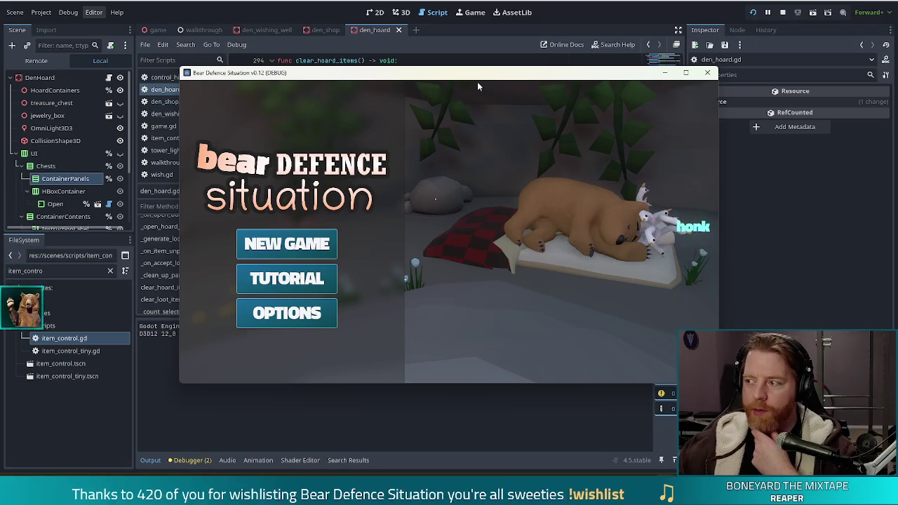
{"action": "left_click", "coordinate": [317, 258]}
{"action": "key", "text": "grave"}
{"action": "type", "text": "terst_"}
{"action": "key", "text": "BackSpace"}
{"action": "key", "text": "BackSpace"}
{"action": "key", "text": "BackSpace"}
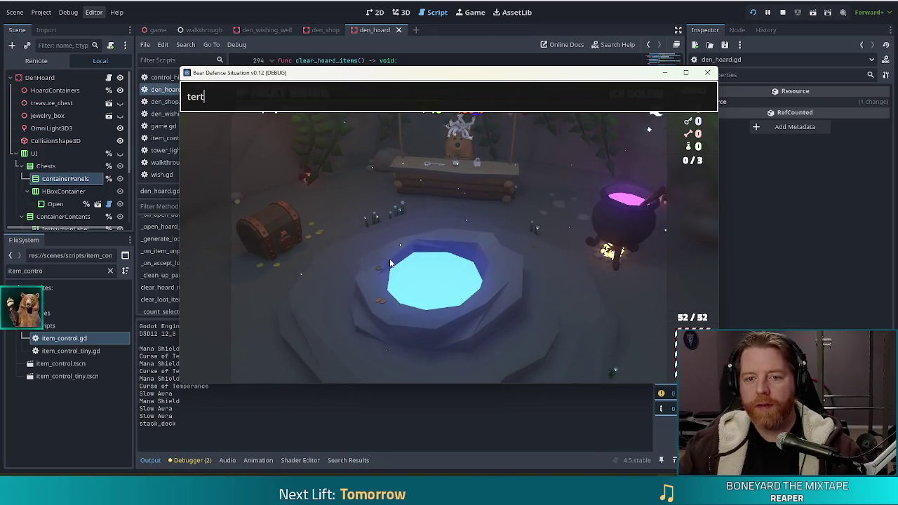
{"action": "type", "text": "st"}
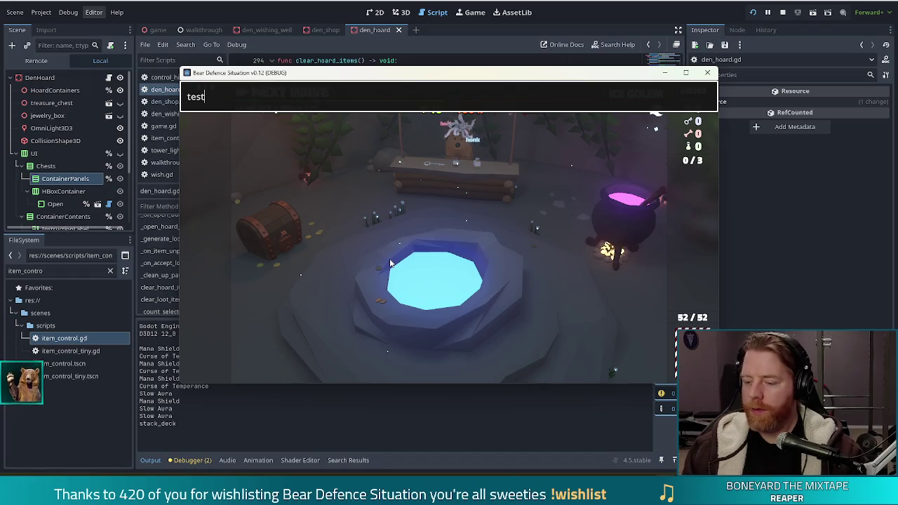
{"action": "type", "text": "_kil"}
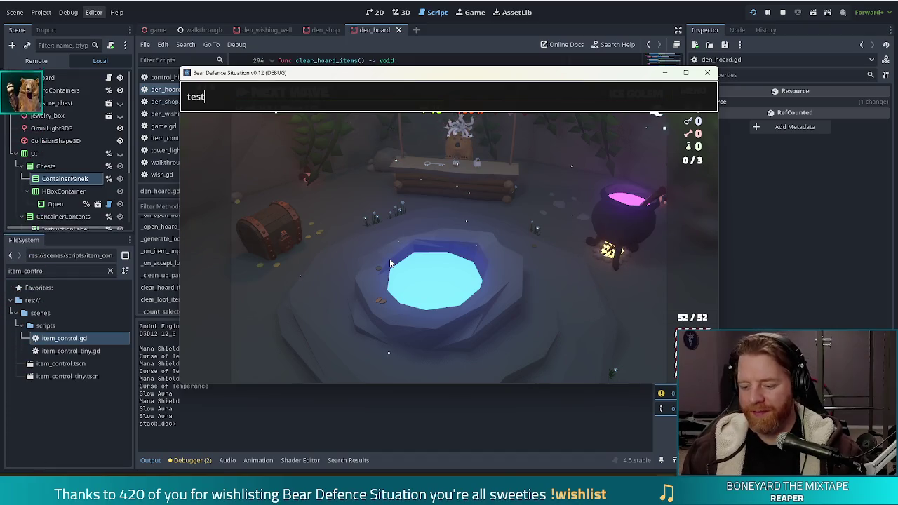
{"action": "key", "text": "Return"}
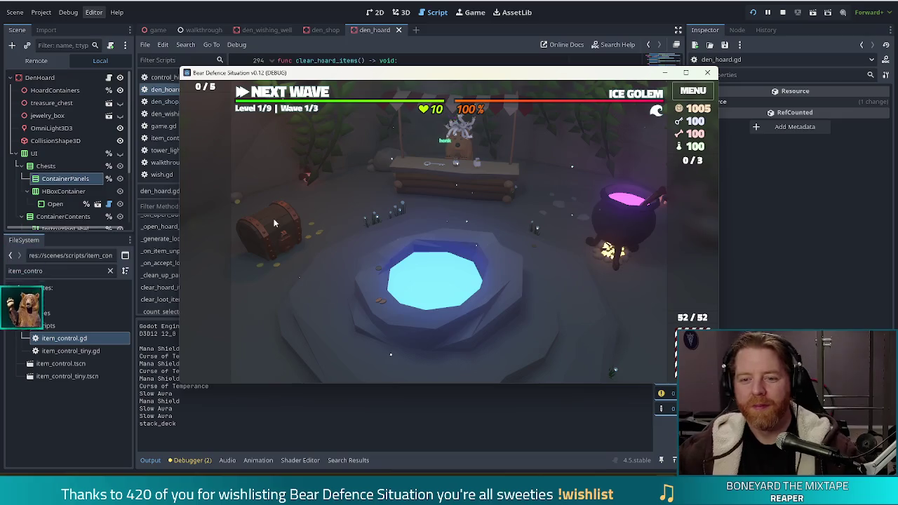
Step: Unlock the treasure chest, take its cards including BoG, and dismiss the wave summaries
{"action": "left_click", "coordinate": [273, 229]}
{"action": "left_click", "coordinate": [510, 263]}
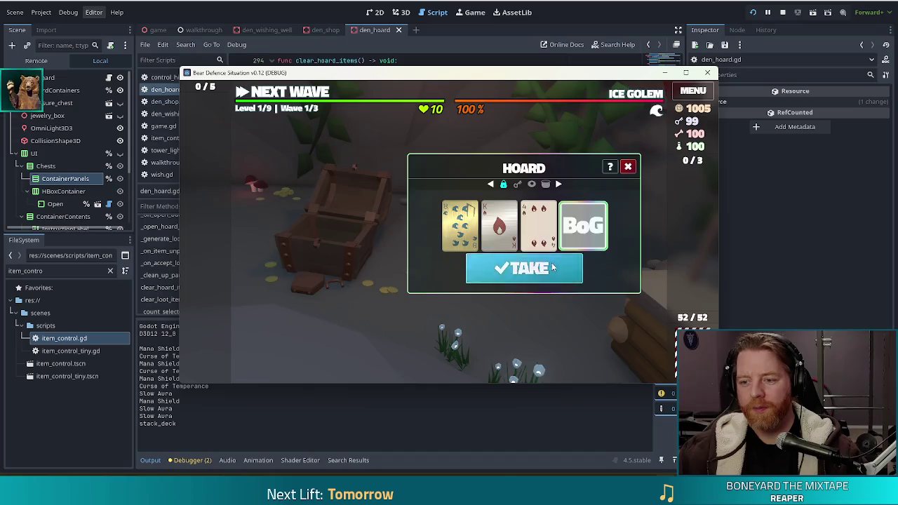
{"action": "left_click", "coordinate": [527, 269]}
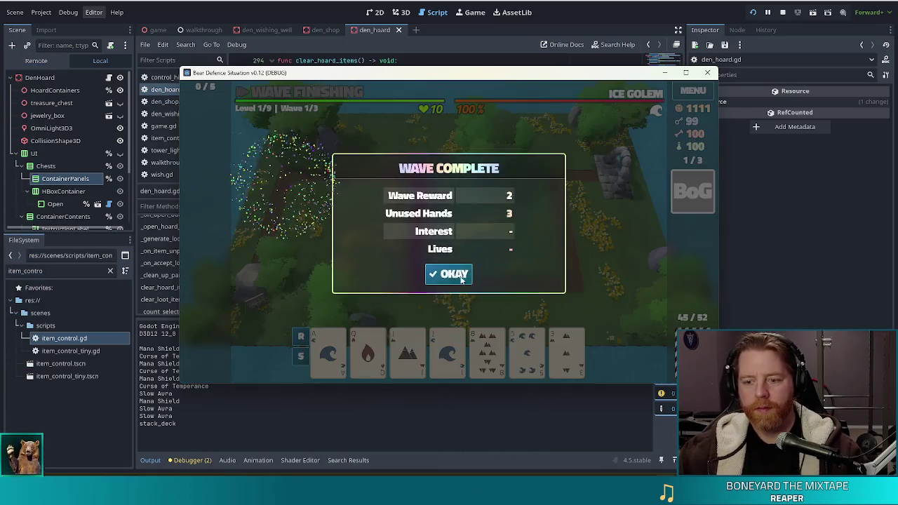
{"action": "left_click", "coordinate": [455, 276]}
{"action": "left_click", "coordinate": [451, 277]}
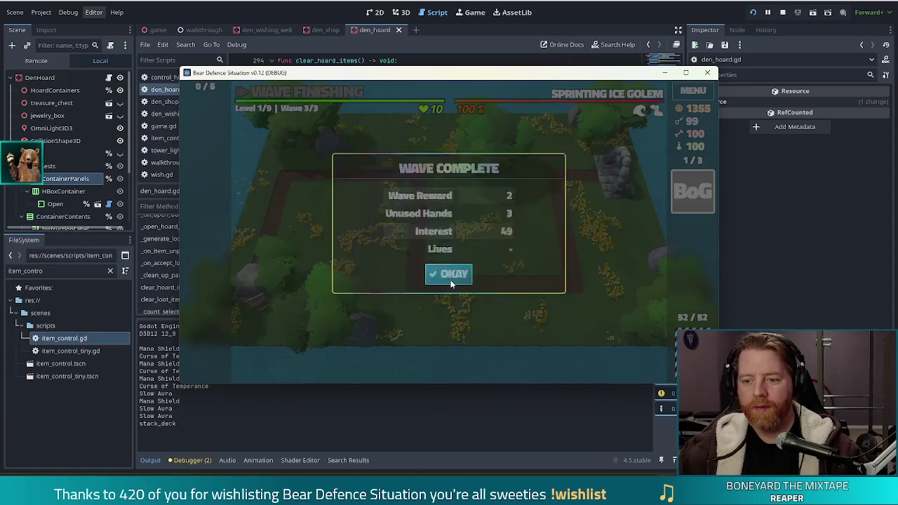
Step: Upgrade the Ballista Tower to level 2, then unlock another chest and take a second BoG
{"action": "left_click", "coordinate": [451, 280]}
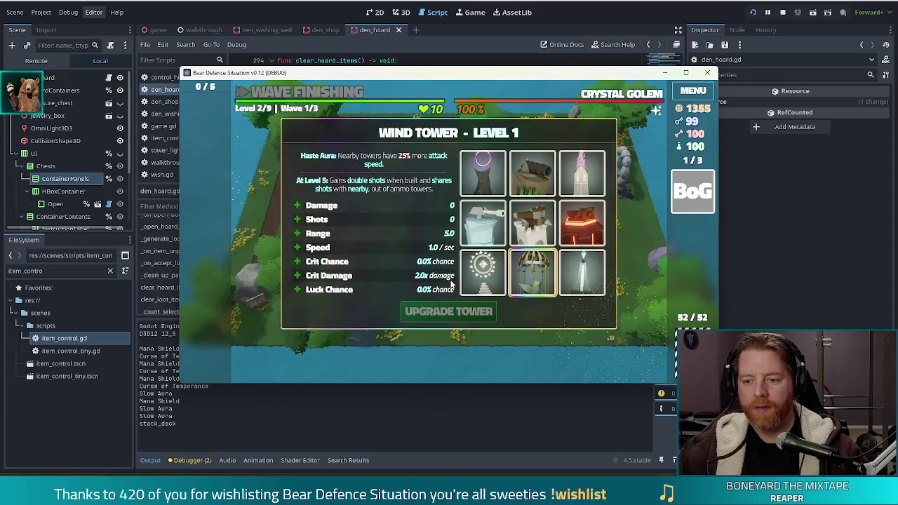
{"action": "left_click", "coordinate": [532, 223]}
{"action": "left_click", "coordinate": [435, 314]}
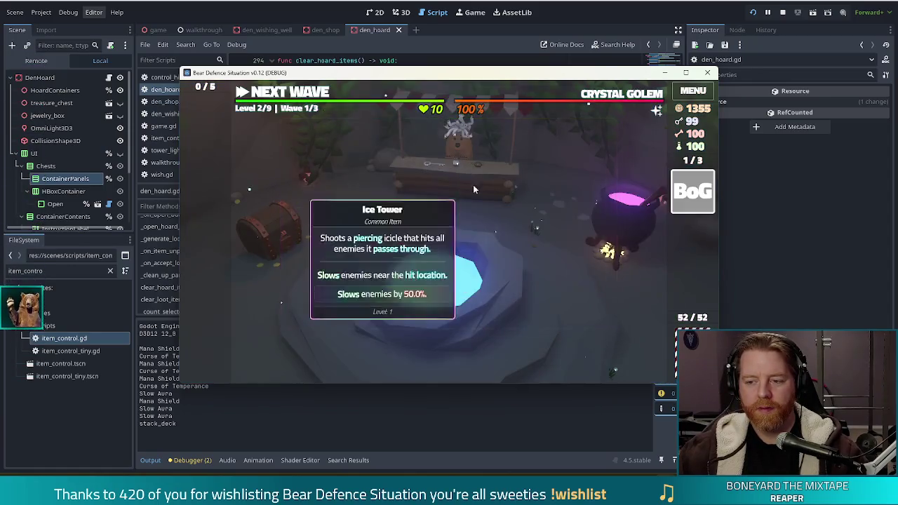
{"action": "left_click", "coordinate": [268, 225]}
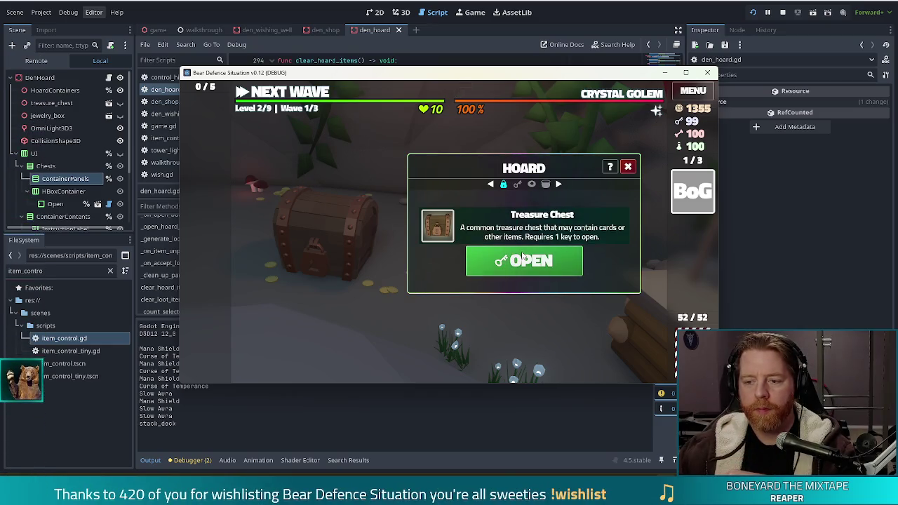
{"action": "left_click", "coordinate": [509, 260]}
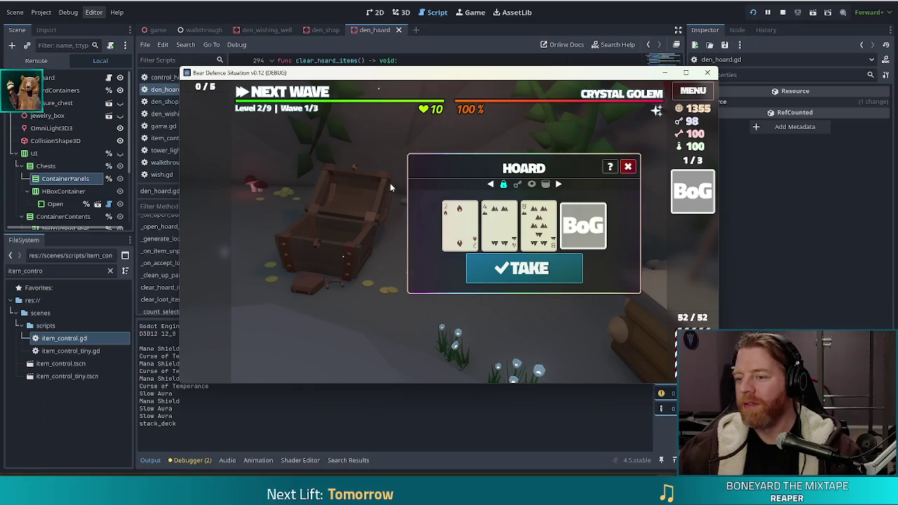
{"action": "left_click", "coordinate": [560, 268]}
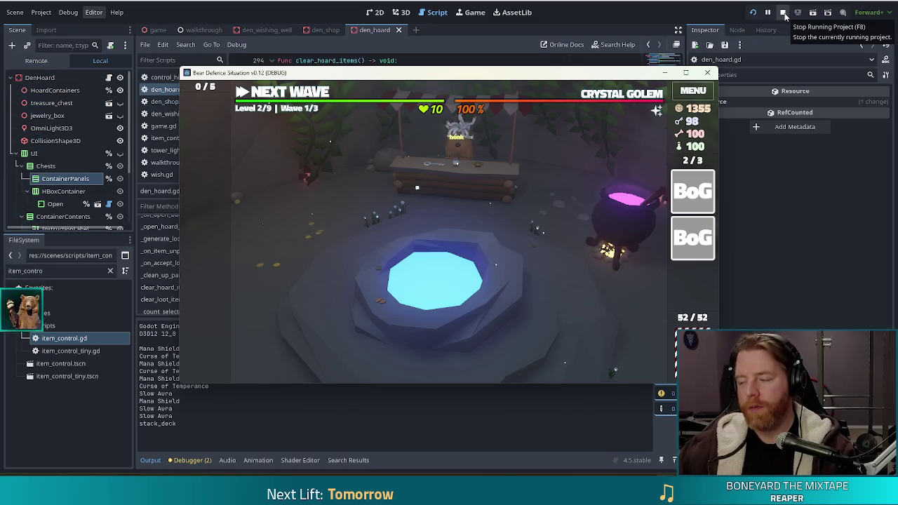
Step: Move the game window, open the wishing well offering Training Wheels, Manifest and Jackpot, then select the FileSystem filter
{"action": "left_click_drag", "start_coordinate": [578, 79], "coordinate": [542, 67]}
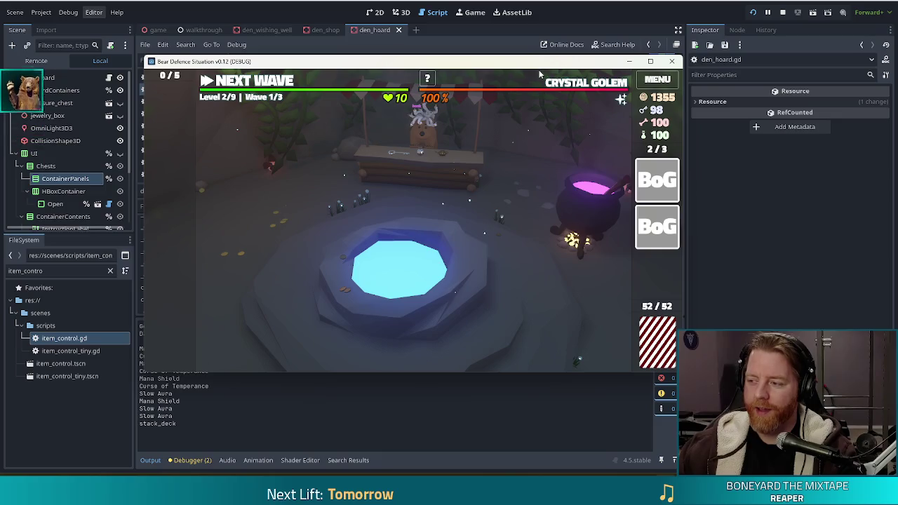
{"action": "mouse_move", "coordinate": [532, 98]}
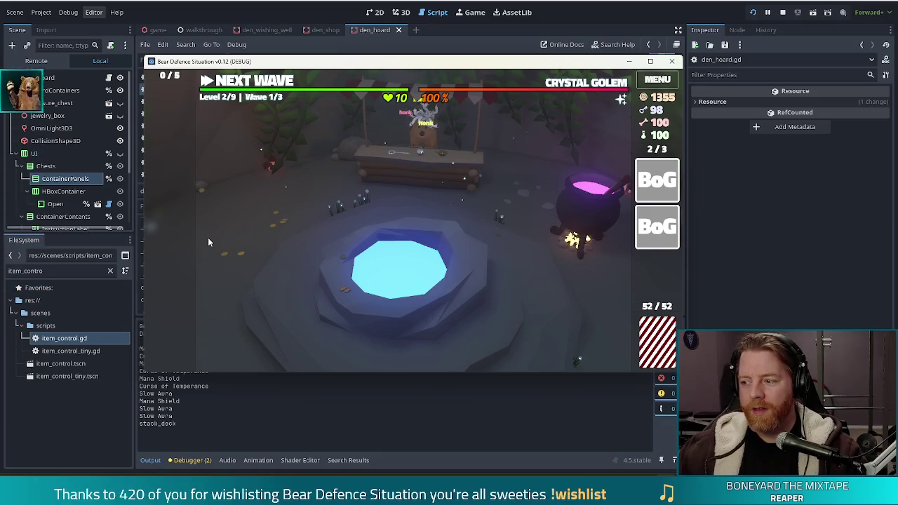
{"action": "left_click", "coordinate": [314, 225]}
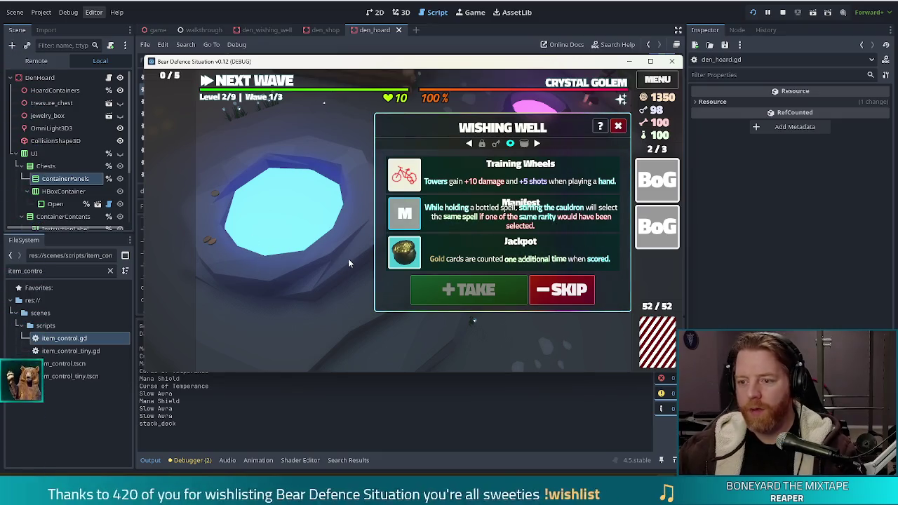
{"action": "double_click", "coordinate": [60, 271]}
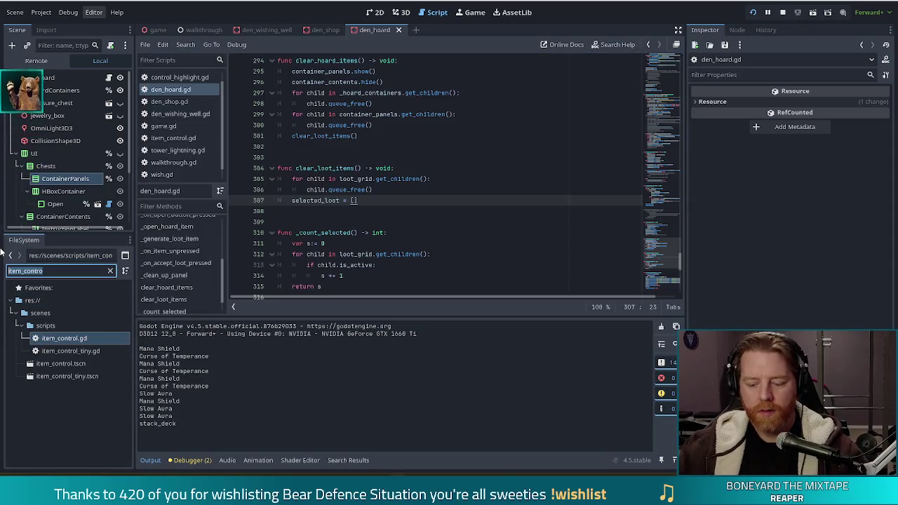
Step: Filter the FileSystem for 'manifest', show manifest.tres in the Inspector, and return to the game
{"action": "type", "text": "manifest"}
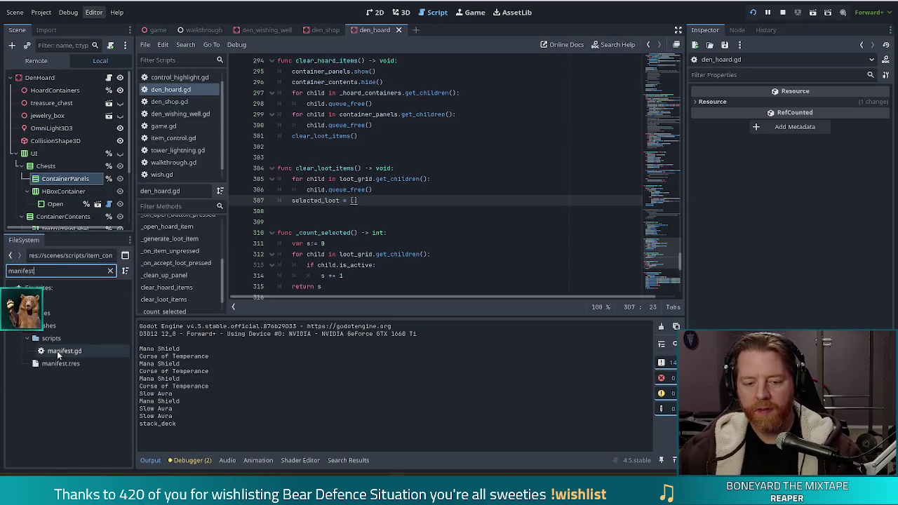
{"action": "left_click", "coordinate": [52, 363]}
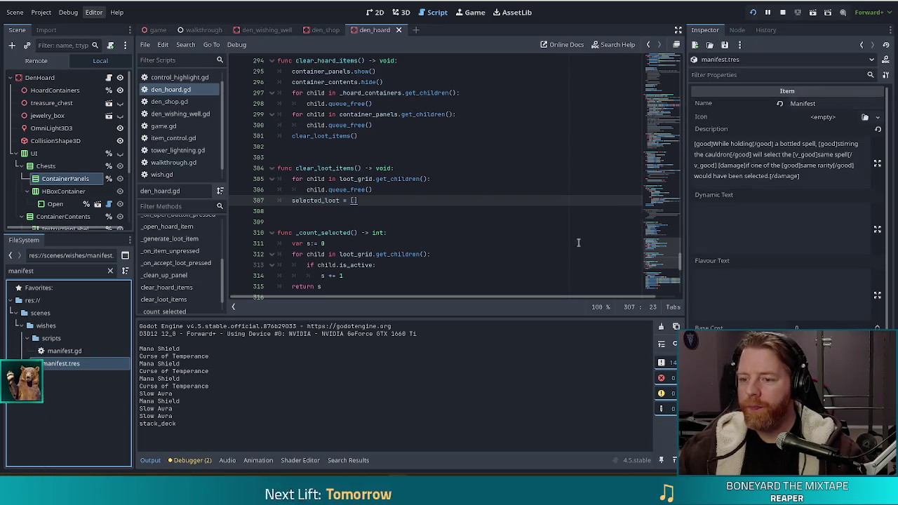
{"action": "key", "text": "alt+Tab"}
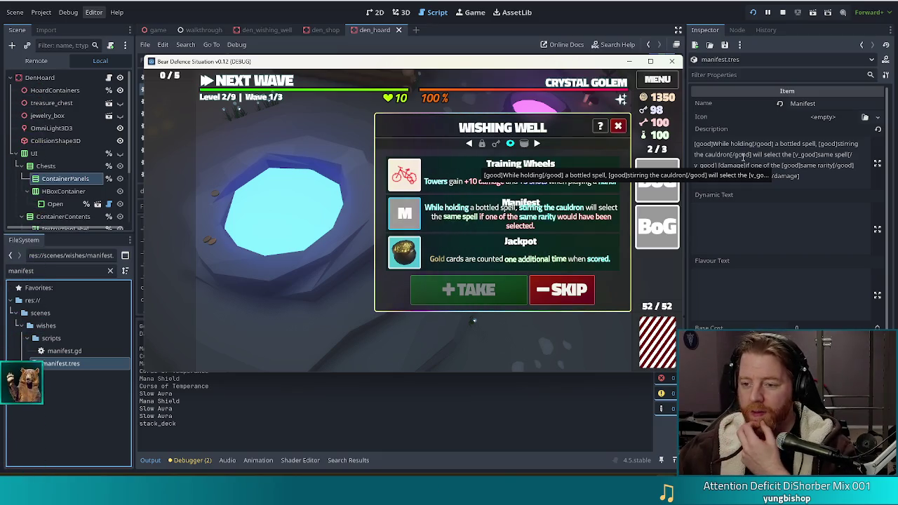
Step: Replace 'While holding' with 'With' in the Manifest description, save, and bring the game forward
{"action": "left_click", "coordinate": [751, 160]}
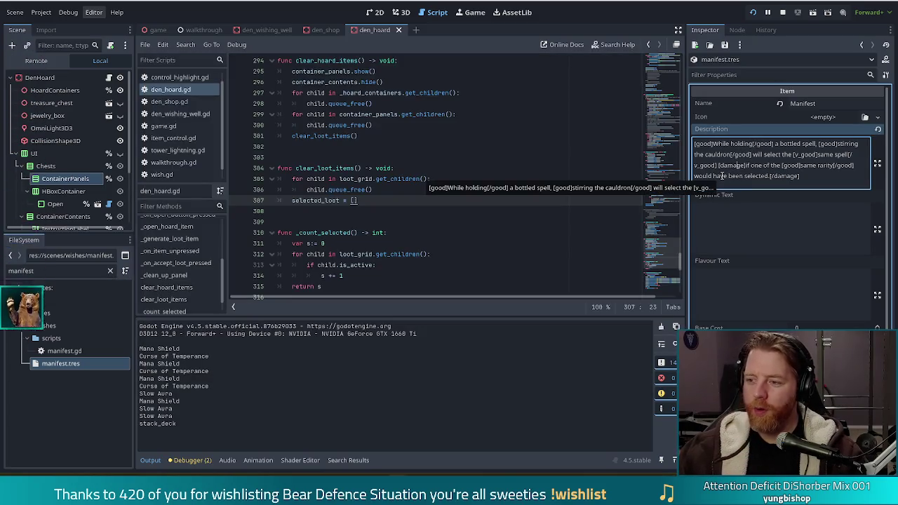
{"action": "key", "text": "alt+Tab"}
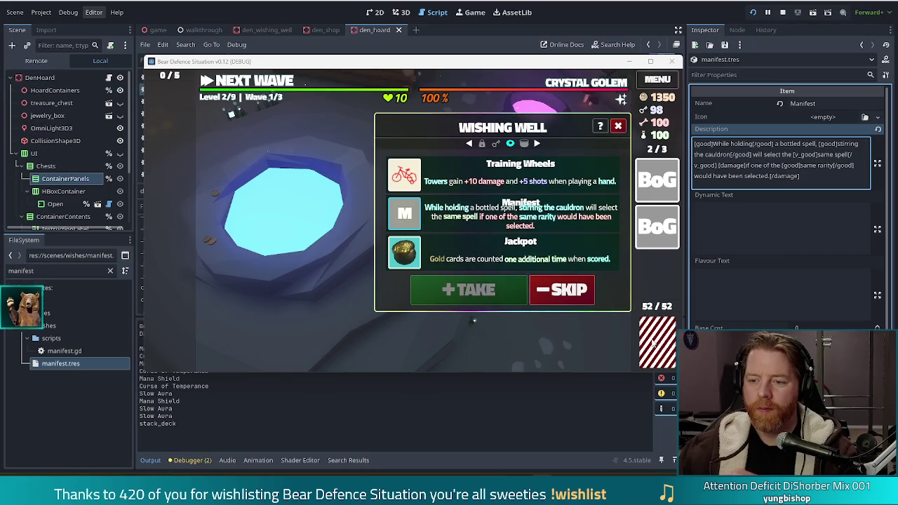
{"action": "left_click", "coordinate": [752, 144]}
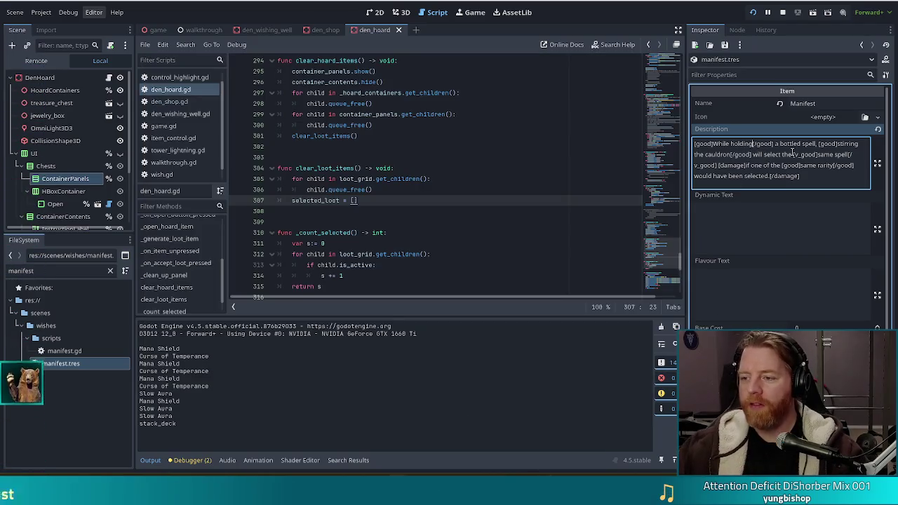
{"action": "left_click_drag", "start_coordinate": [752, 144], "coordinate": [713, 144]}
{"action": "type", "text": "W"}
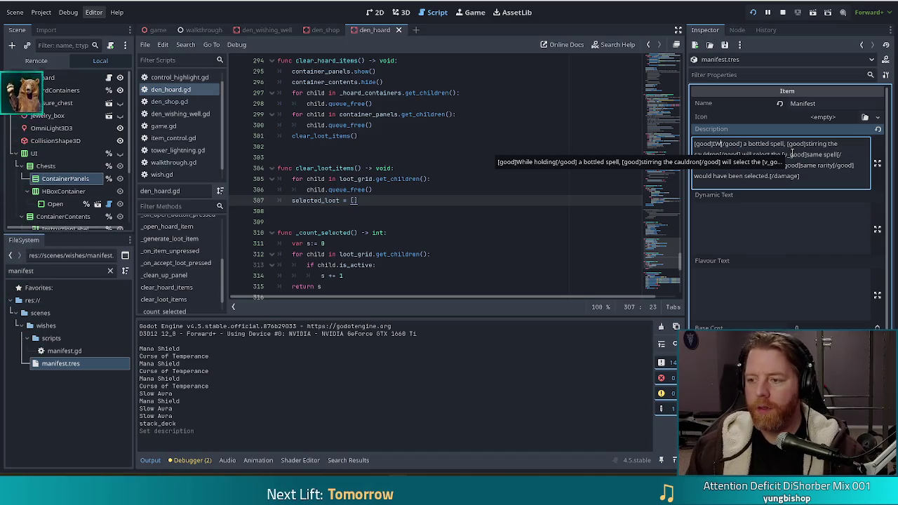
{"action": "type", "text": "ith"}
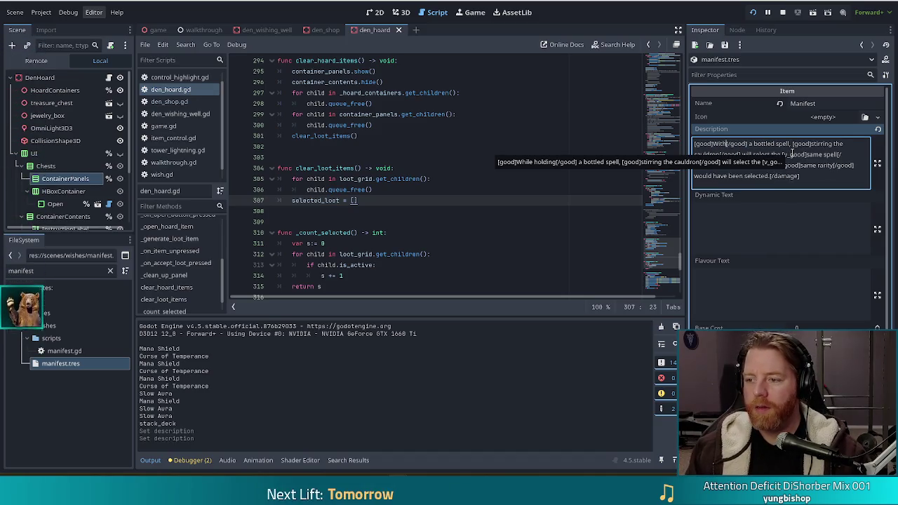
{"action": "key", "text": "ctrl+s"}
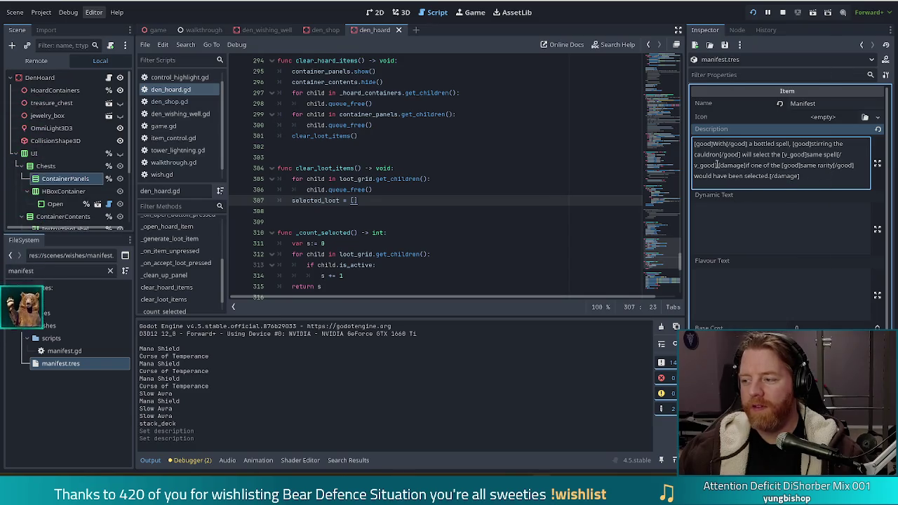
{"action": "key", "text": "alt+Tab"}
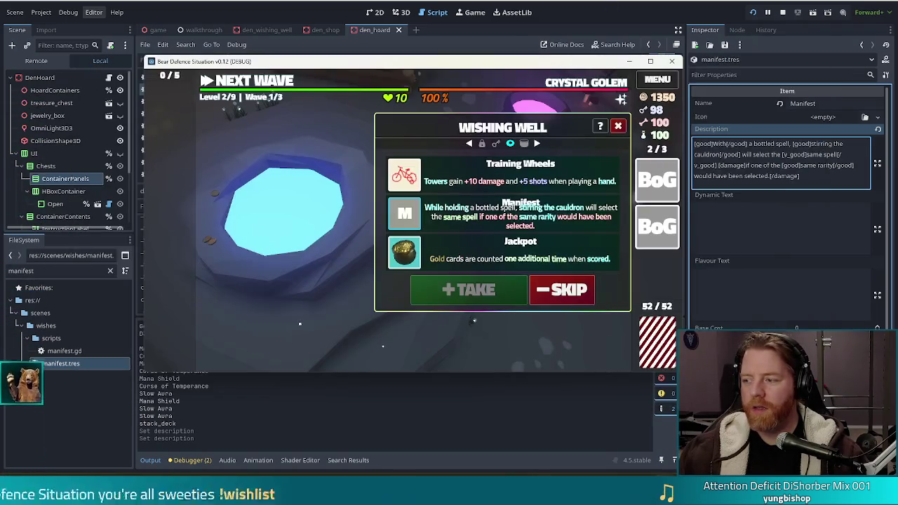
{"action": "key", "text": "alt+Tab"}
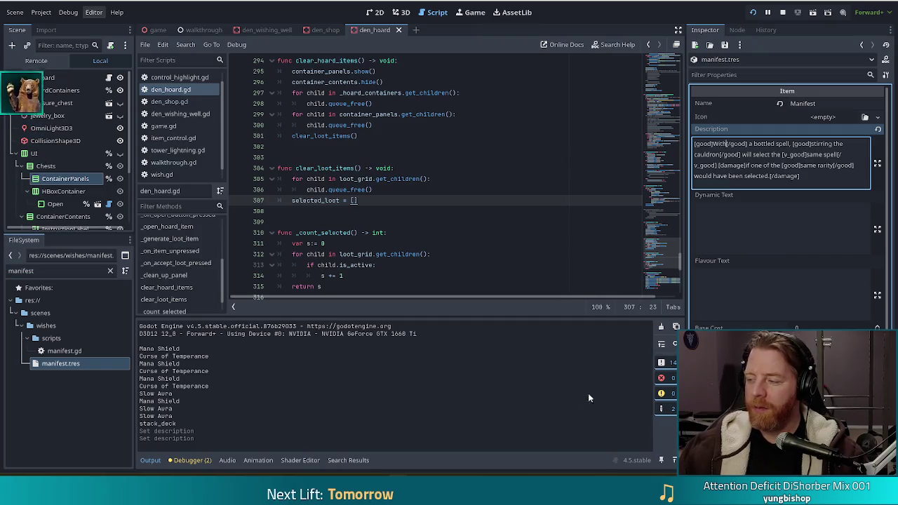
{"action": "key", "text": "alt+Tab"}
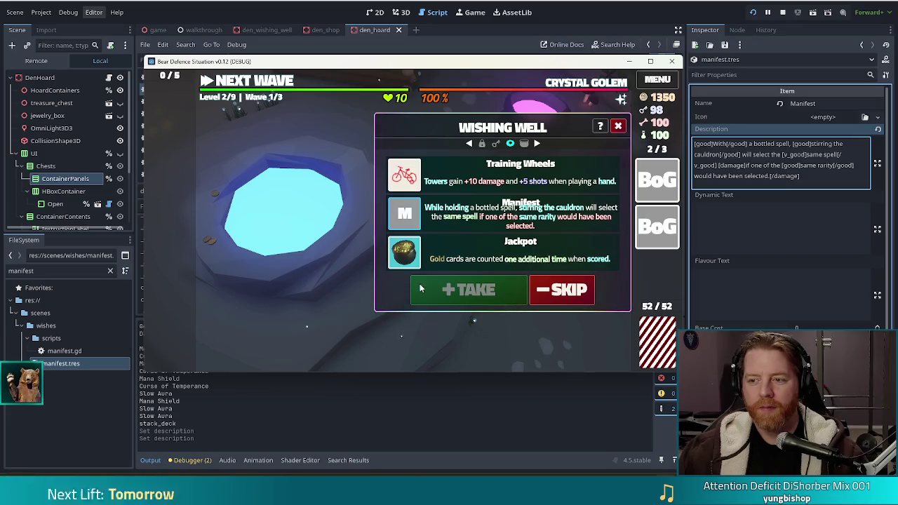
Step: Skip and rethrow the Wishing Well three times until First Try appears, then filter files for 'first_t'
{"action": "left_click", "coordinate": [560, 291]}
{"action": "left_click", "coordinate": [503, 269]}
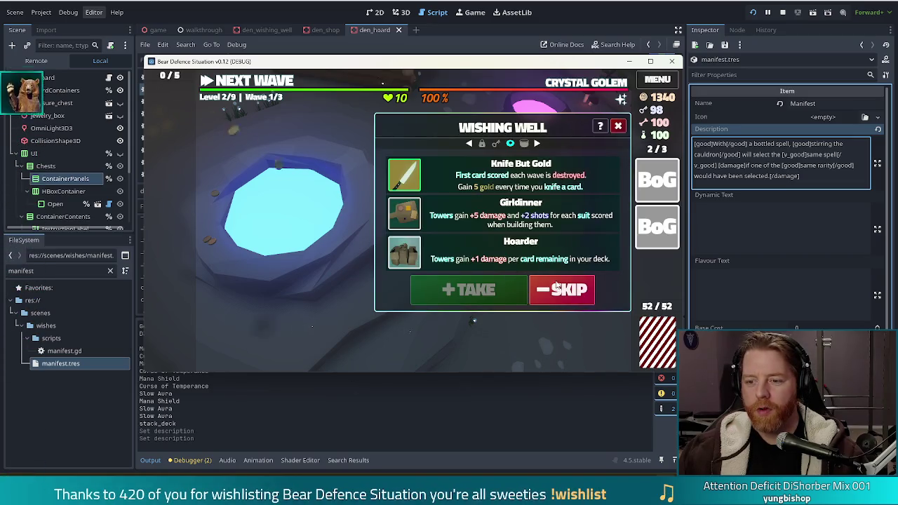
{"action": "left_click", "coordinate": [553, 290]}
{"action": "left_click", "coordinate": [502, 265]}
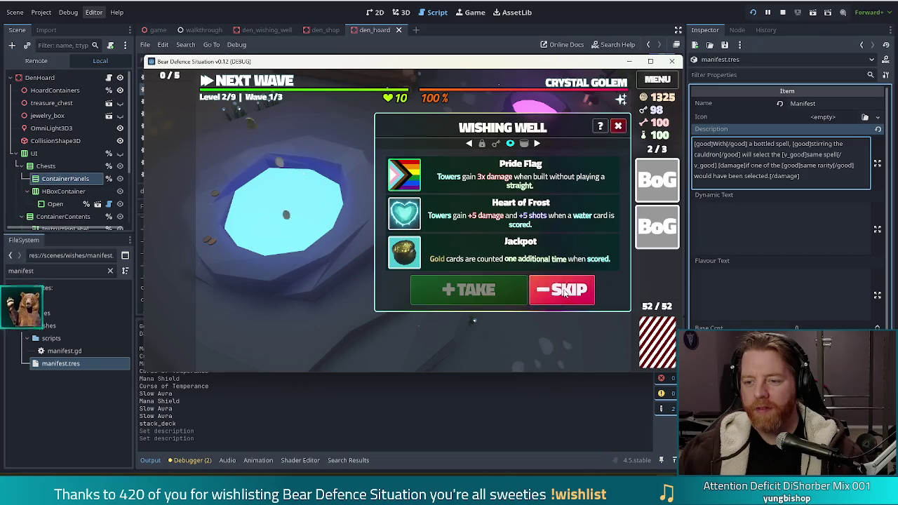
{"action": "left_click", "coordinate": [561, 290]}
{"action": "left_click", "coordinate": [501, 266]}
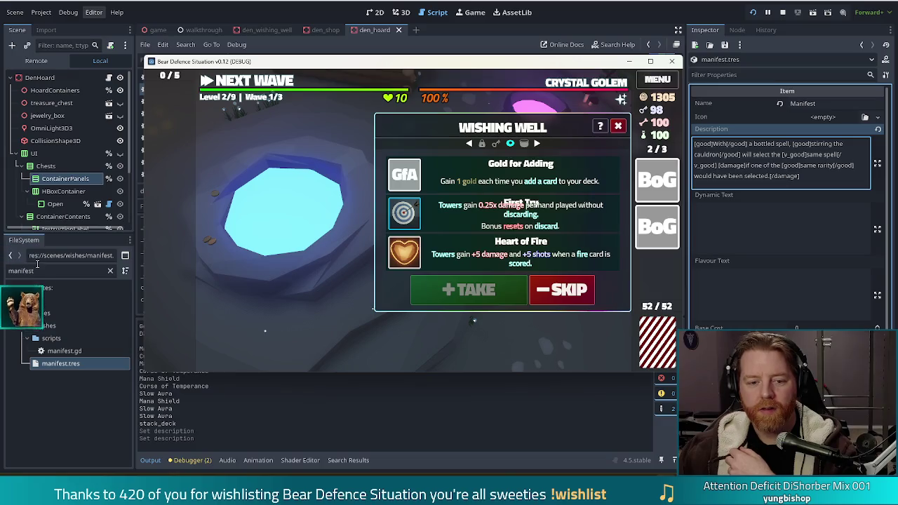
{"action": "double_click", "coordinate": [16, 271]}
{"action": "type", "text": "first_t"}
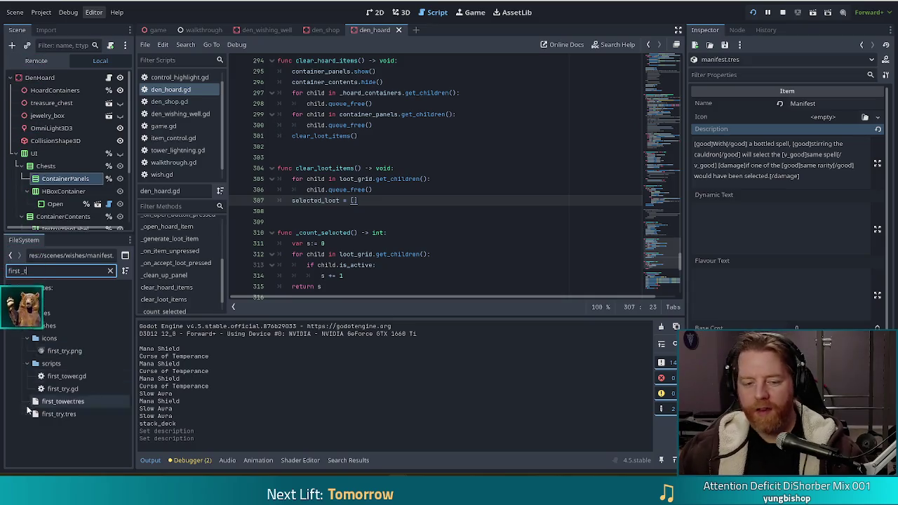
Step: Add an [hr] divider to First Try's description in first_try.tres and compare the card in the game
{"action": "double_click", "coordinate": [59, 414]}
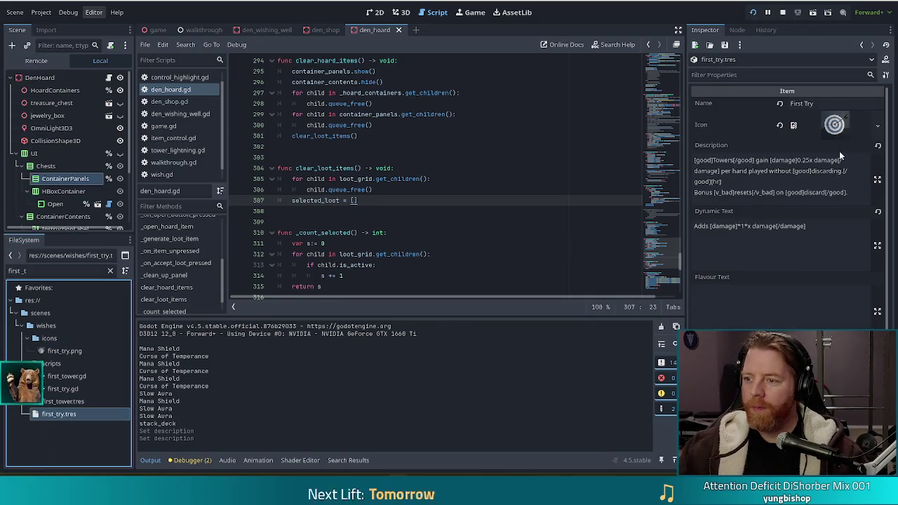
{"action": "left_click", "coordinate": [824, 161]}
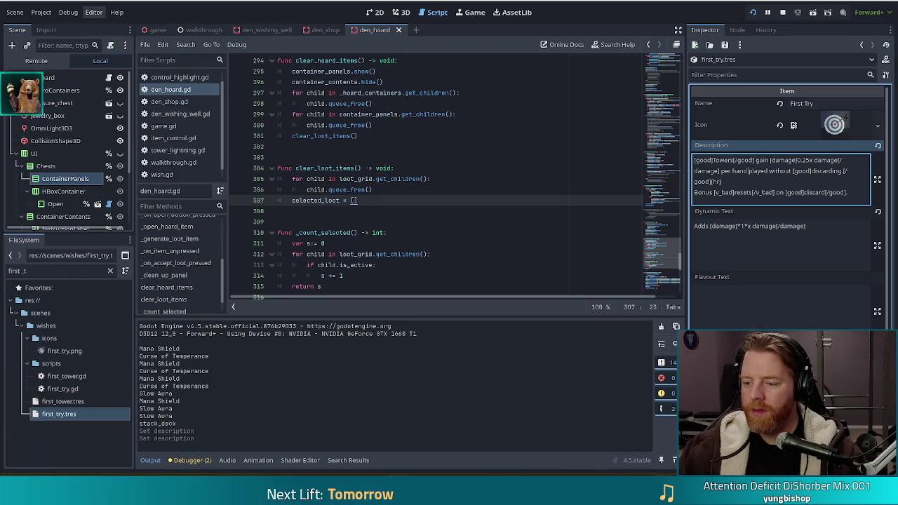
{"action": "key", "text": "alt+Tab"}
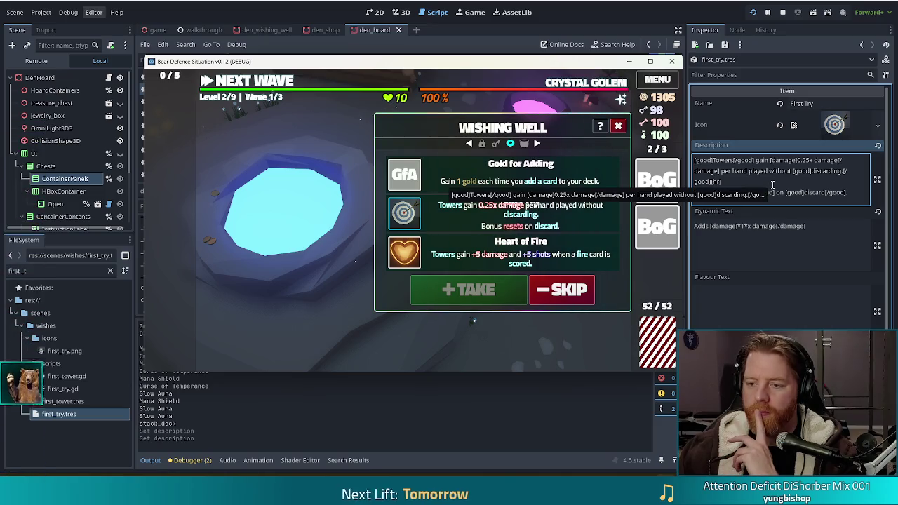
{"action": "left_click", "coordinate": [730, 179]}
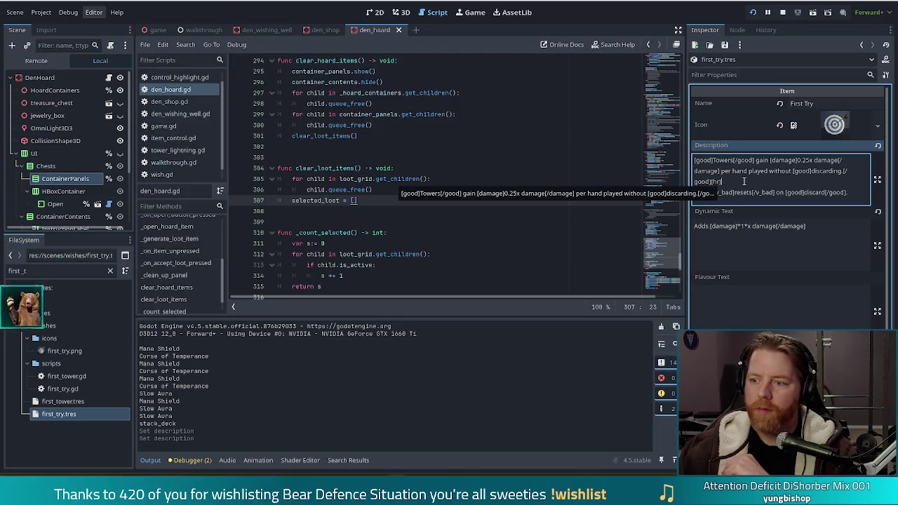
{"action": "key", "text": "alt+Tab"}
{"action": "type", "text": "r]"}
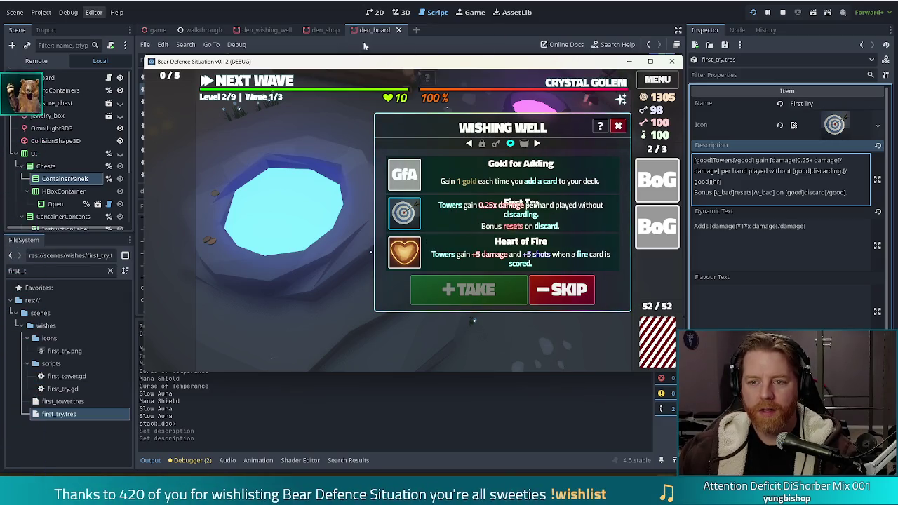
Step: Back in the editor, filter the FileSystem for 'panel' files
{"action": "left_click", "coordinate": [302, 19]}
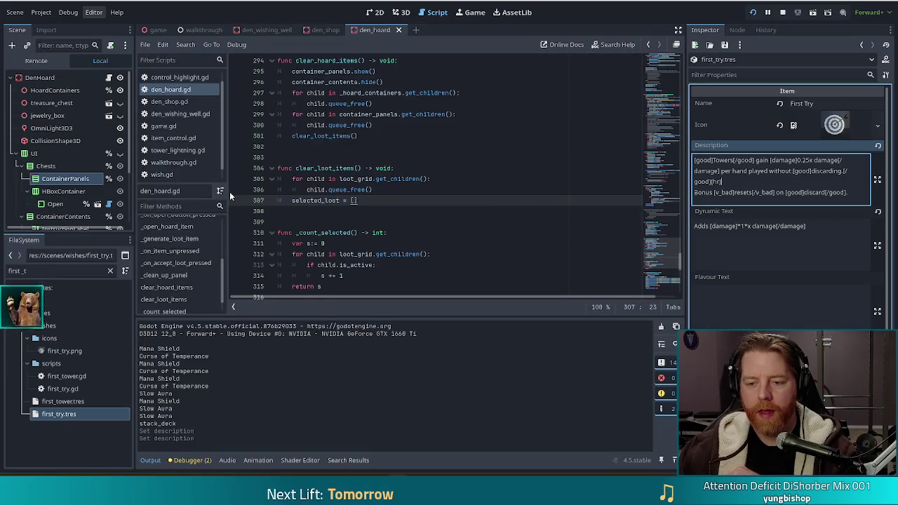
{"action": "double_click", "coordinate": [42, 270]}
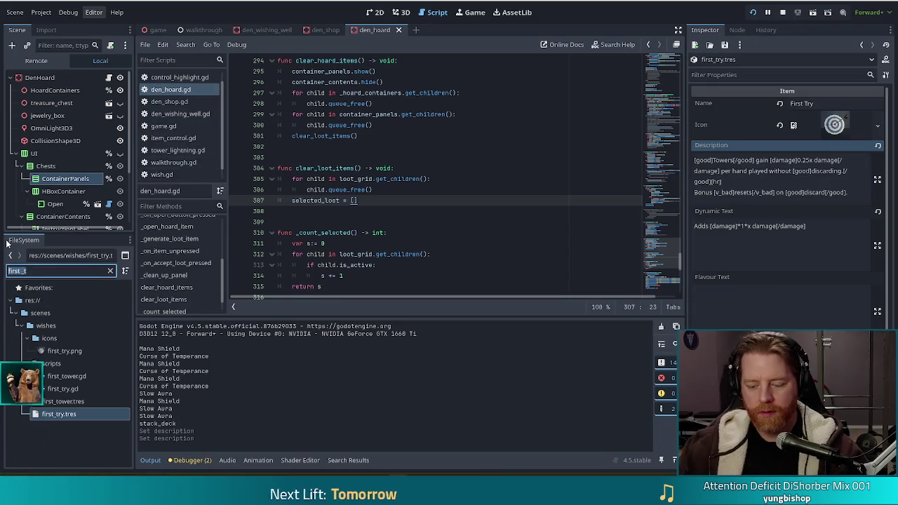
{"action": "type", "text": "panel"}
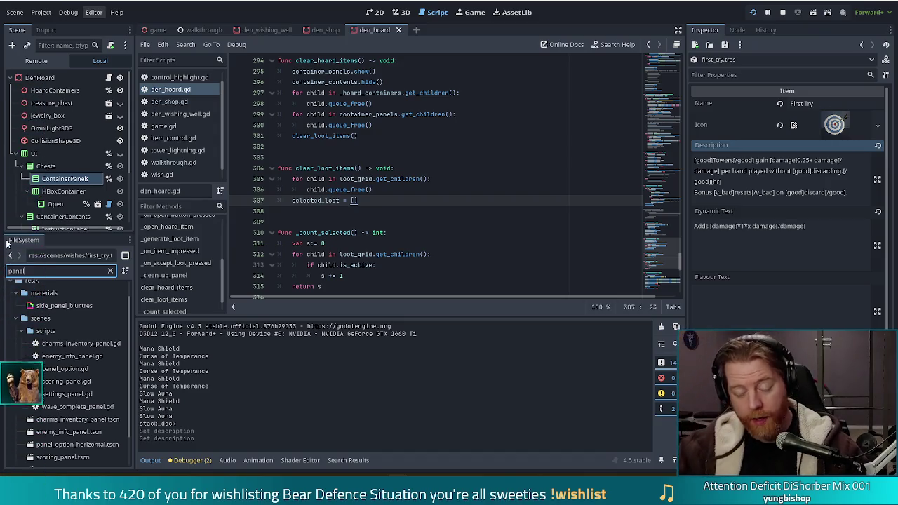
Step: In panel_option.gd, change line 68's replace() string to "[hr]\n" and stop the running game
{"action": "double_click", "coordinate": [67, 368]}
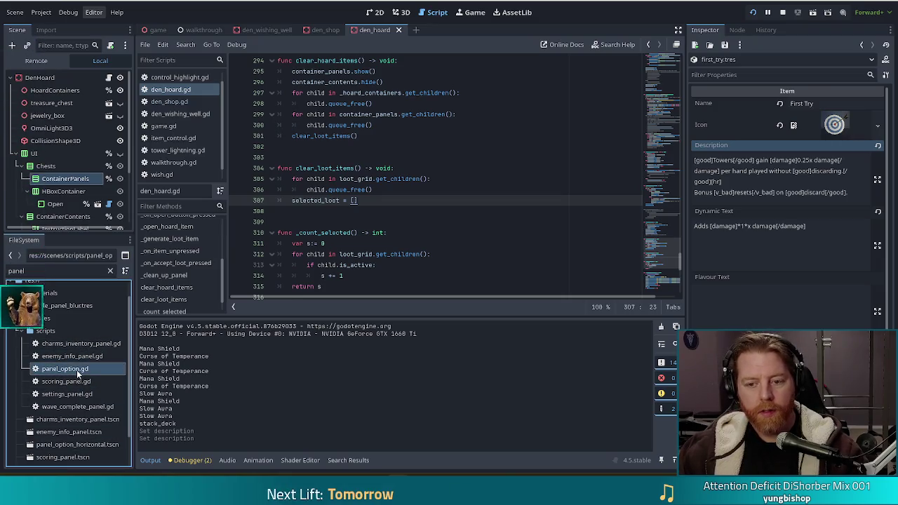
{"action": "key", "text": "ctrl+f"}
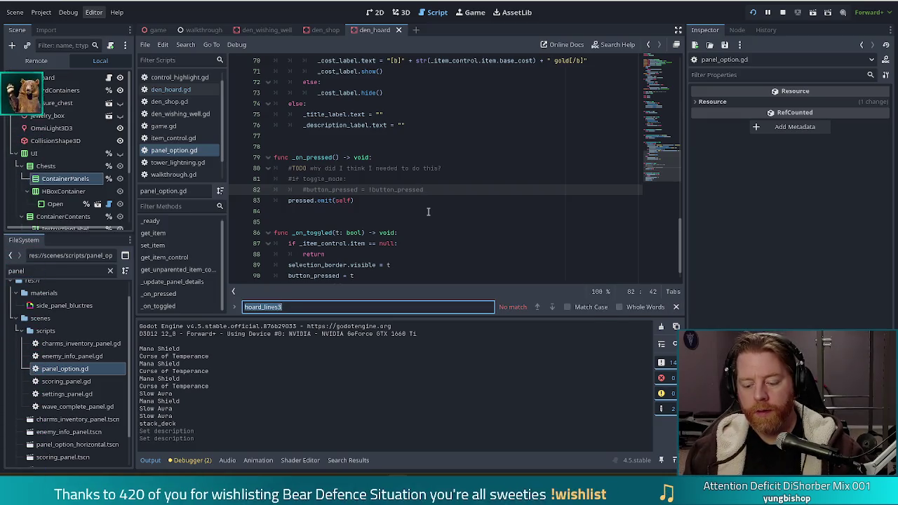
{"action": "type", "text": "hr"}
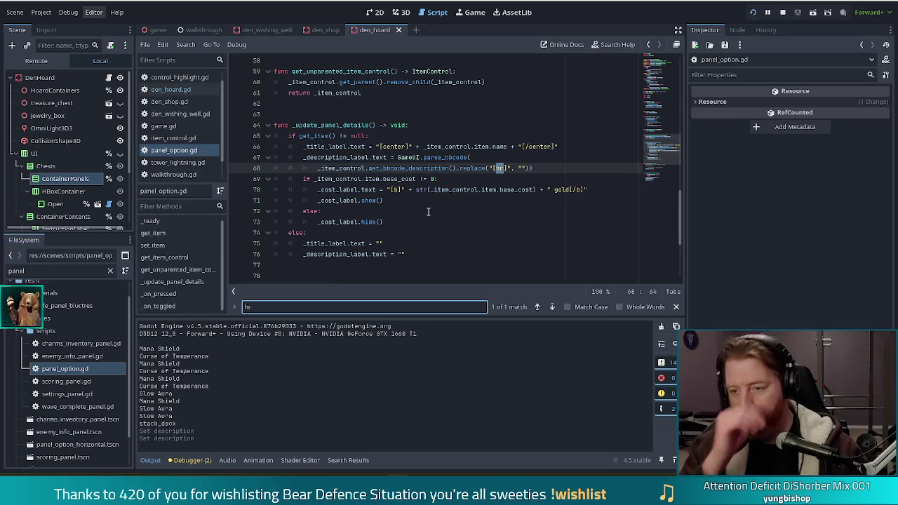
{"action": "left_click", "coordinate": [503, 166]}
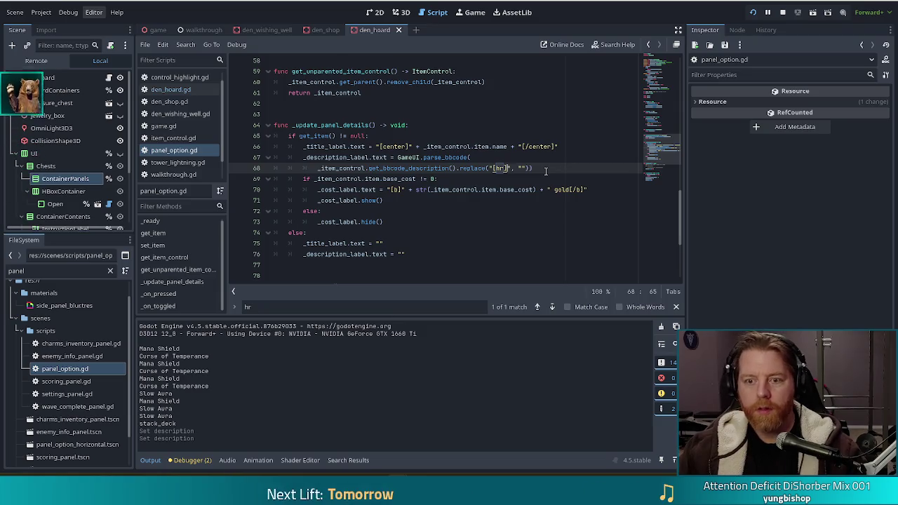
{"action": "type", "text": "\\nh"}
{"action": "key", "text": "BackSpace"}
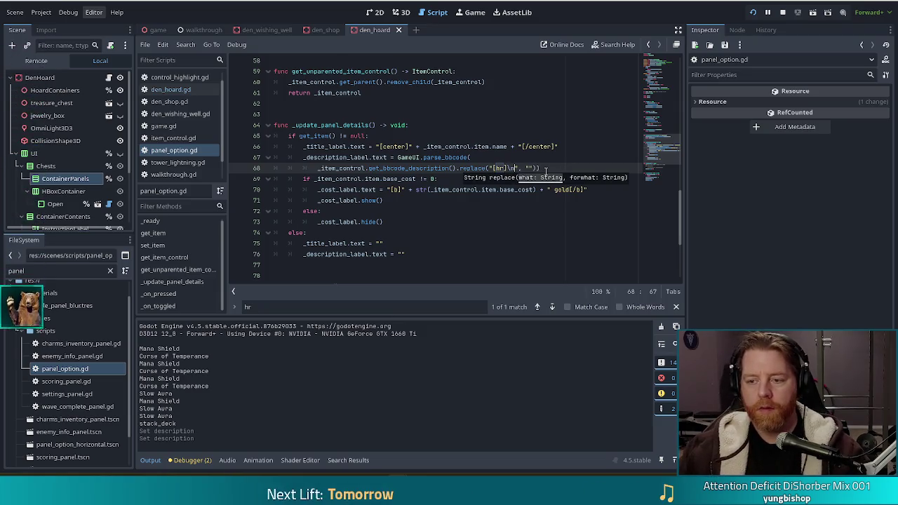
{"action": "left_click", "coordinate": [467, 167]}
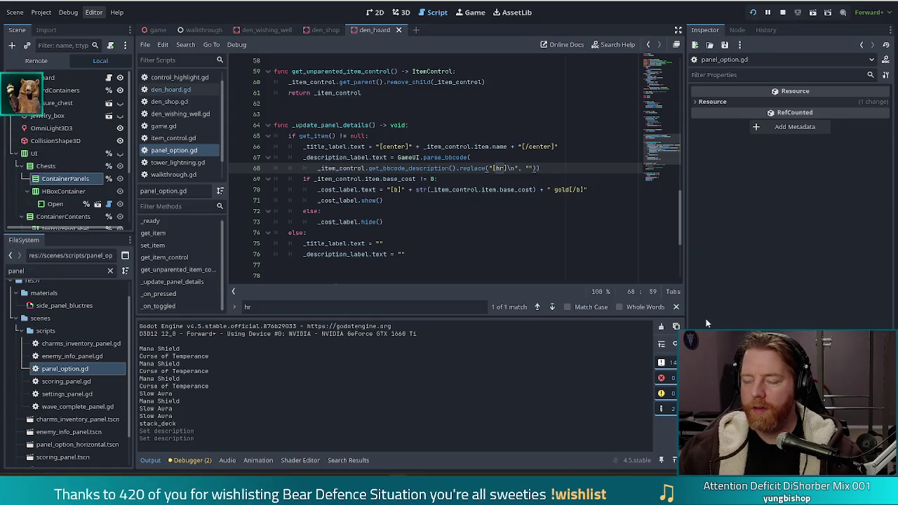
{"action": "left_click", "coordinate": [751, 12]}
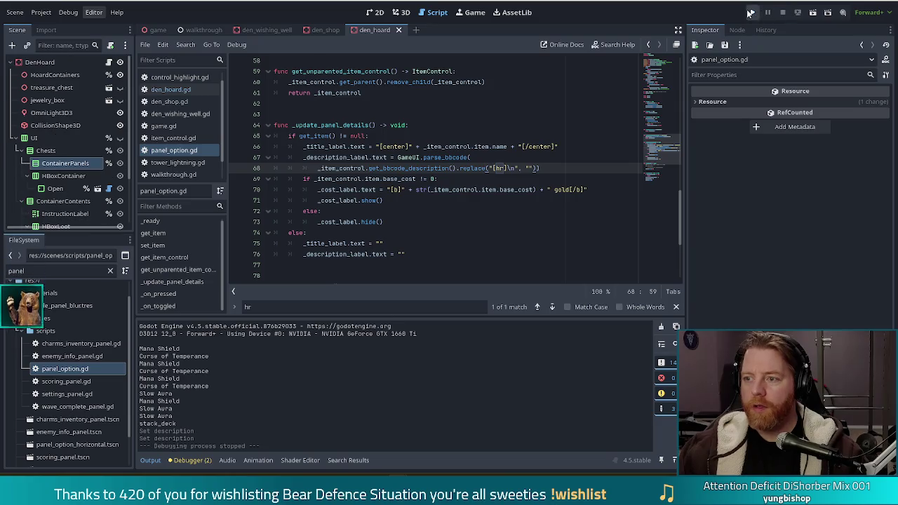
Step: Relaunch the game, start a new game and run the test_kit console command
{"action": "left_click", "coordinate": [754, 14]}
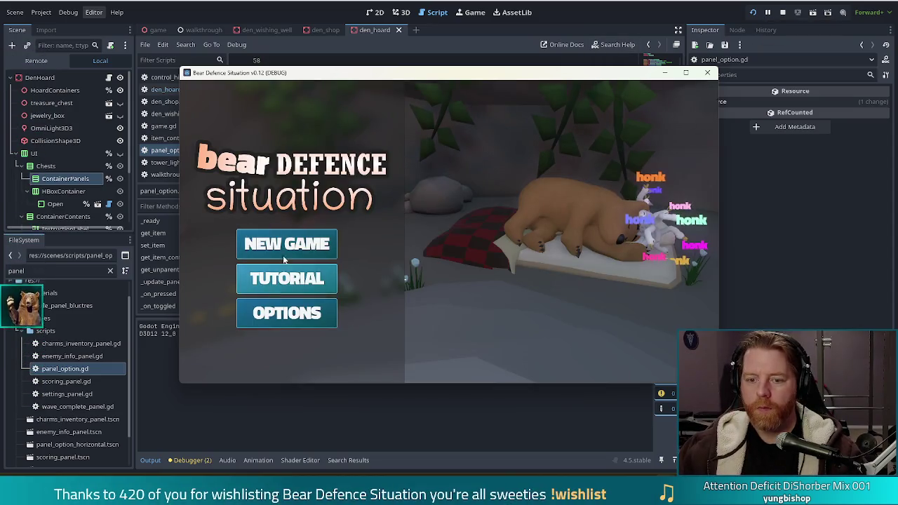
{"action": "left_click", "coordinate": [283, 254]}
{"action": "key", "text": "grave"}
{"action": "type", "text": "test_kit"}
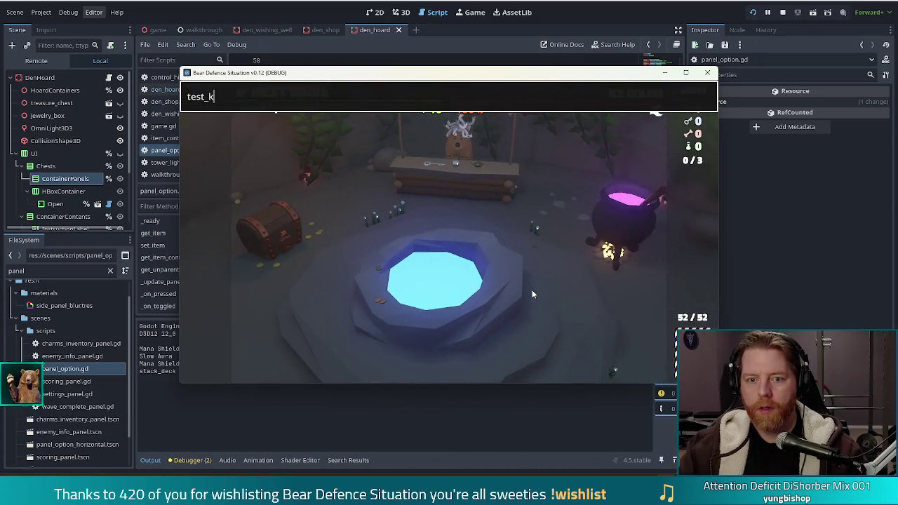
{"action": "key", "text": "Return"}
Step: At the Wishing Well, alternate THROW and SKIP until gold drops to 55
{"action": "left_click", "coordinate": [524, 283]}
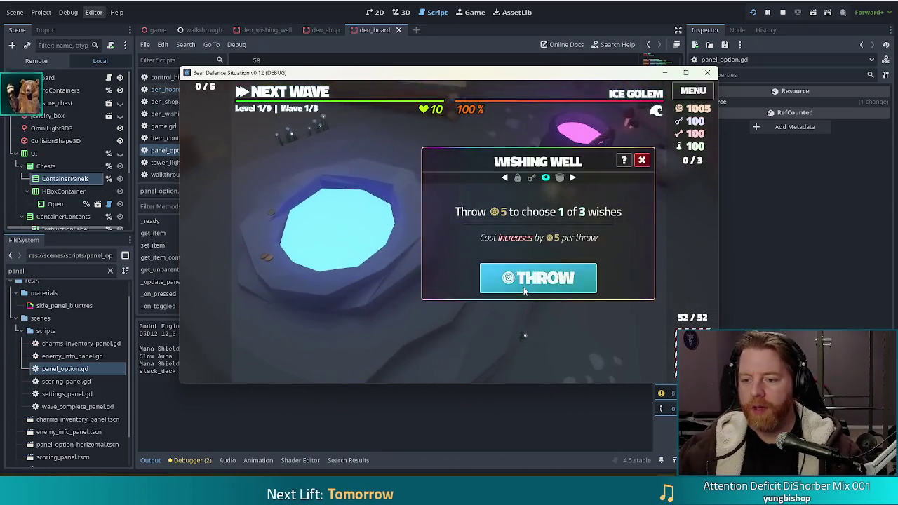
{"action": "left_click", "coordinate": [536, 277]}
{"action": "left_click", "coordinate": [601, 302]}
{"action": "left_click", "coordinate": [538, 277]}
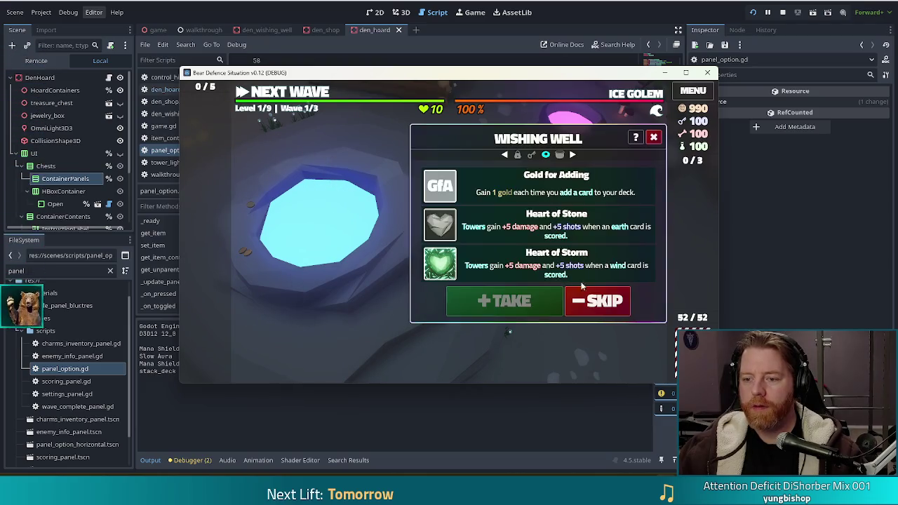
{"action": "left_click", "coordinate": [606, 302]}
{"action": "left_click", "coordinate": [575, 281]}
{"action": "left_click", "coordinate": [600, 302]}
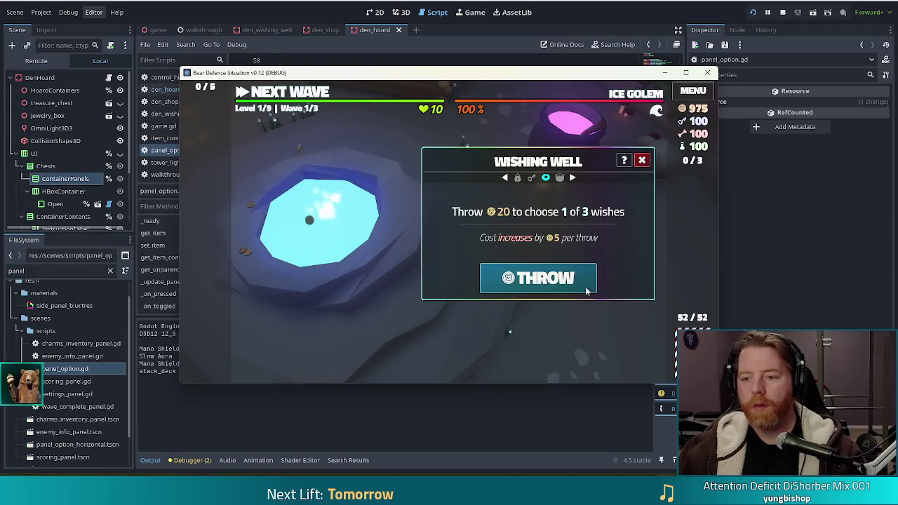
{"action": "left_click", "coordinate": [572, 282]}
{"action": "left_click", "coordinate": [600, 302]}
{"action": "left_click", "coordinate": [574, 281]}
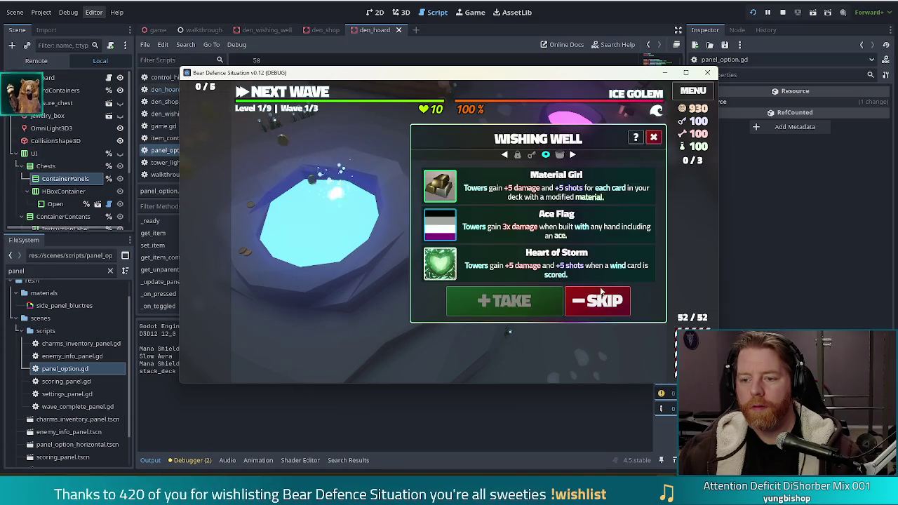
{"action": "left_click", "coordinate": [605, 302]}
{"action": "left_click", "coordinate": [574, 280]}
{"action": "left_click", "coordinate": [603, 304]}
{"action": "left_click", "coordinate": [558, 283]}
{"action": "left_click", "coordinate": [600, 302]}
{"action": "left_click", "coordinate": [574, 281]}
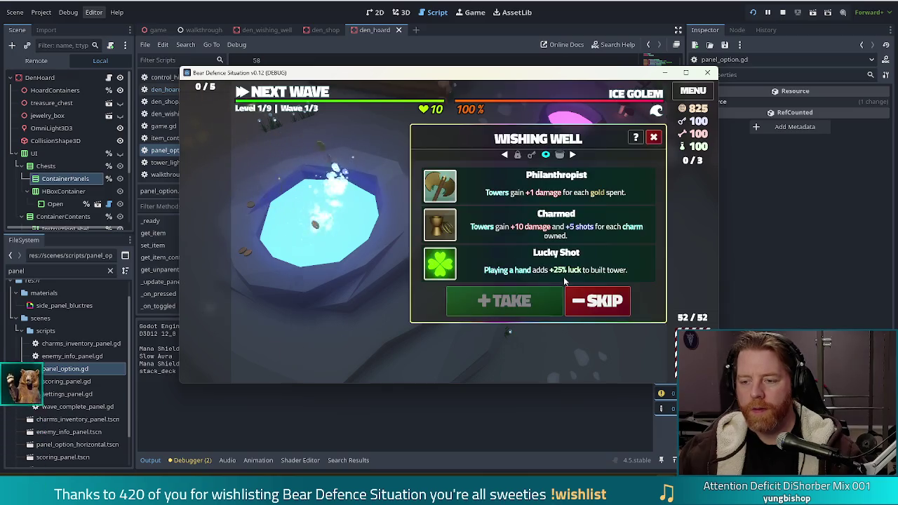
{"action": "left_click", "coordinate": [590, 302]}
{"action": "left_click", "coordinate": [565, 279]}
{"action": "left_click", "coordinate": [602, 308]}
{"action": "left_click", "coordinate": [588, 281]}
{"action": "left_click", "coordinate": [605, 305]}
{"action": "left_click", "coordinate": [574, 281]}
{"action": "left_click", "coordinate": [602, 303]}
{"action": "left_click", "coordinate": [574, 282]}
{"action": "left_click", "coordinate": [601, 302]}
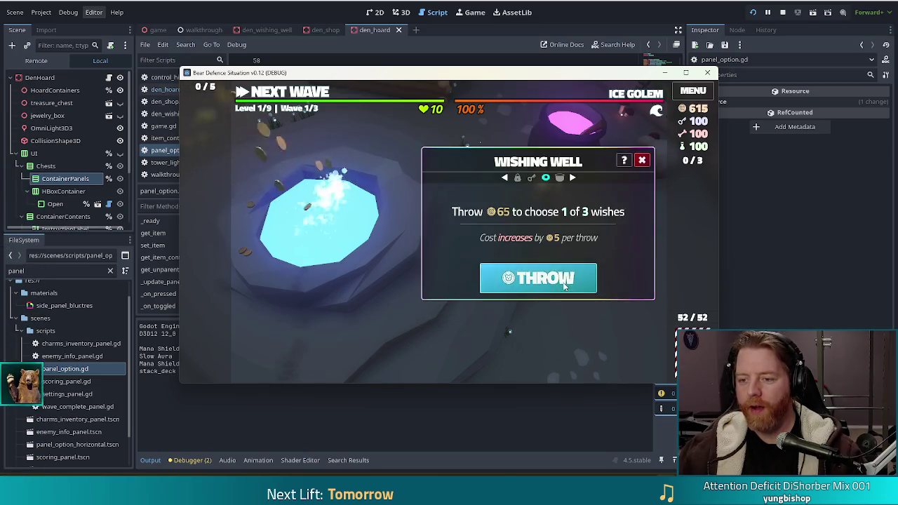
{"action": "left_click", "coordinate": [565, 280]}
{"action": "left_click", "coordinate": [601, 307]}
{"action": "left_click", "coordinate": [568, 280]}
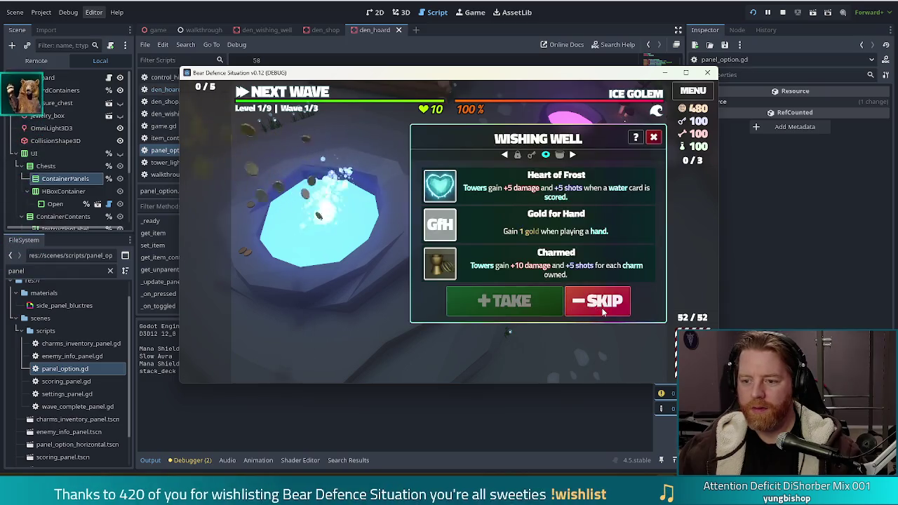
{"action": "left_click", "coordinate": [601, 304]}
{"action": "left_click", "coordinate": [565, 279]}
{"action": "left_click", "coordinate": [598, 302]}
{"action": "left_click", "coordinate": [555, 279]}
{"action": "left_click", "coordinate": [594, 305]}
{"action": "left_click", "coordinate": [561, 279]}
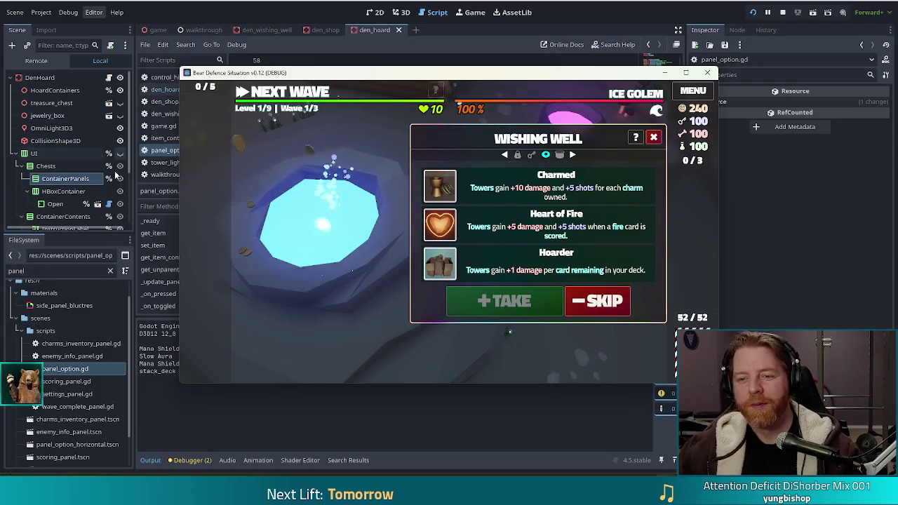
{"action": "left_click", "coordinate": [599, 306]}
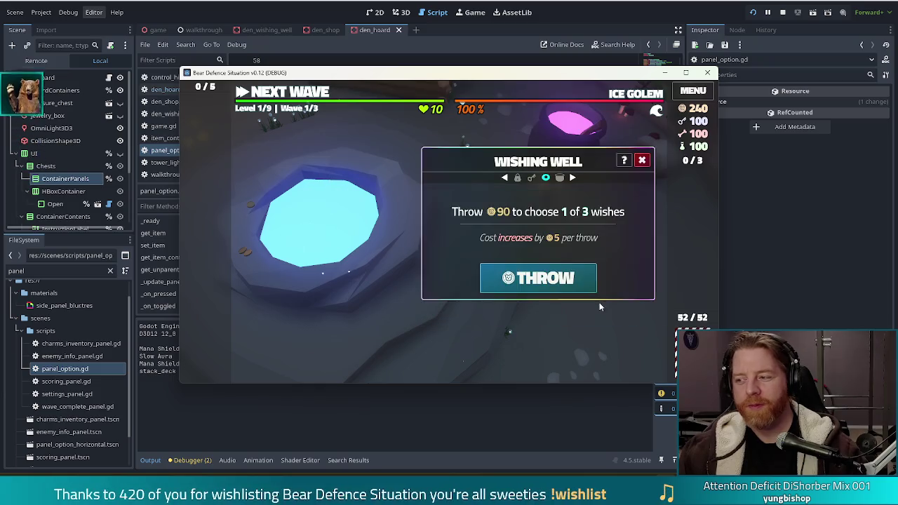
{"action": "left_click", "coordinate": [537, 291]}
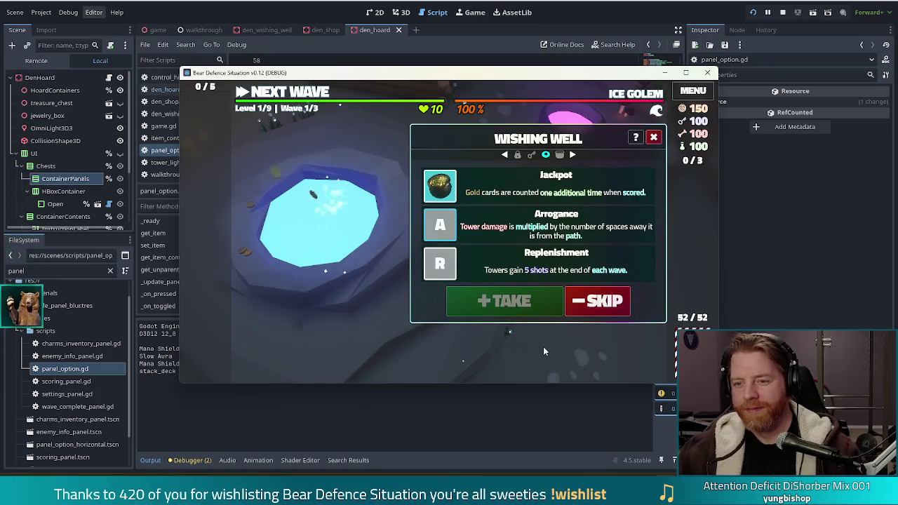
{"action": "left_click", "coordinate": [547, 302]}
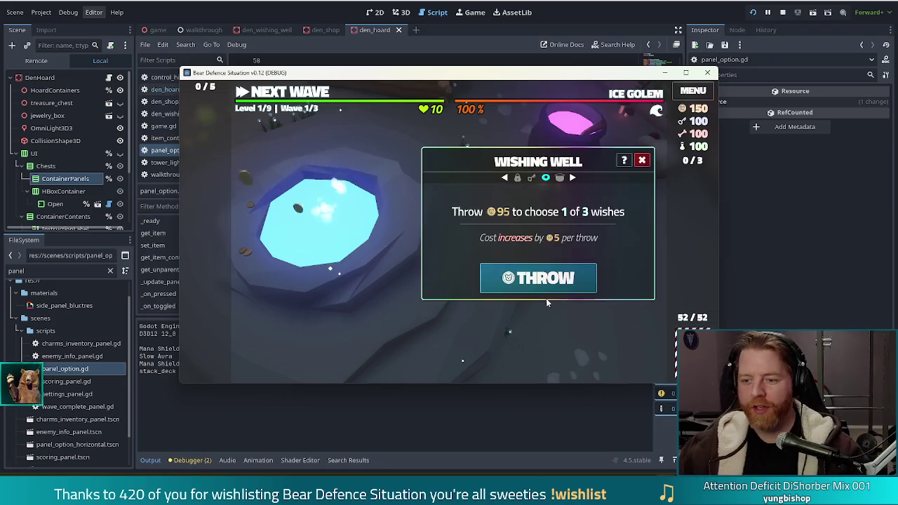
{"action": "left_click", "coordinate": [546, 284]}
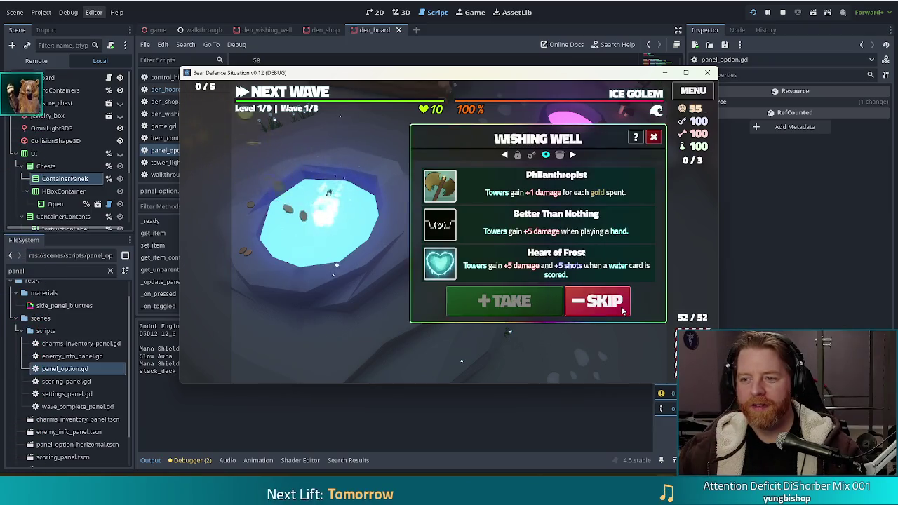
{"action": "left_click", "coordinate": [623, 311]}
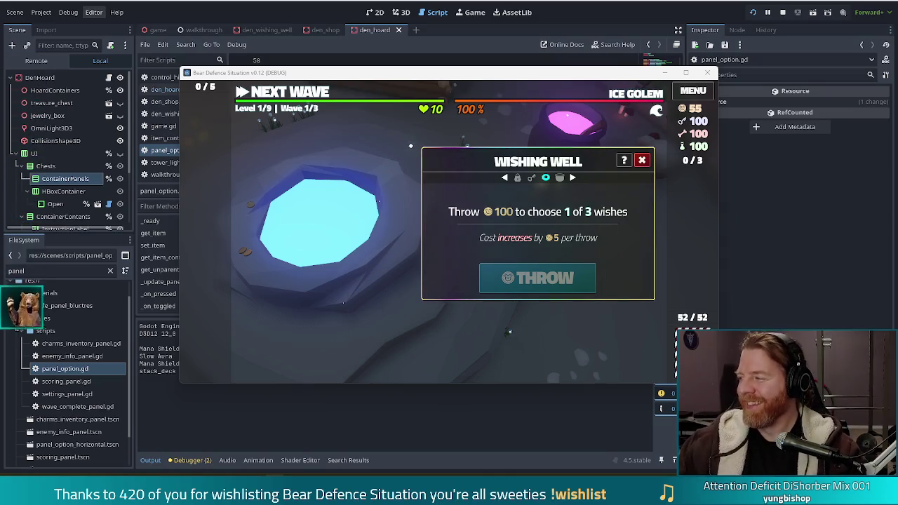
Step: Switch to the browser showing the Reddit brain meme page
{"action": "key", "text": "alt+Tab"}
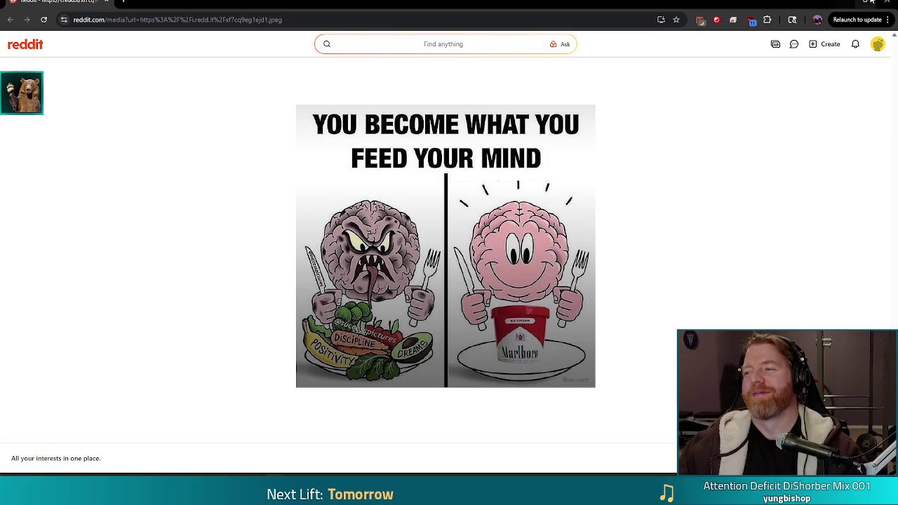
Step: Close the Reddit meme page to get back to the running game
{"action": "left_click", "coordinate": [871, 2]}
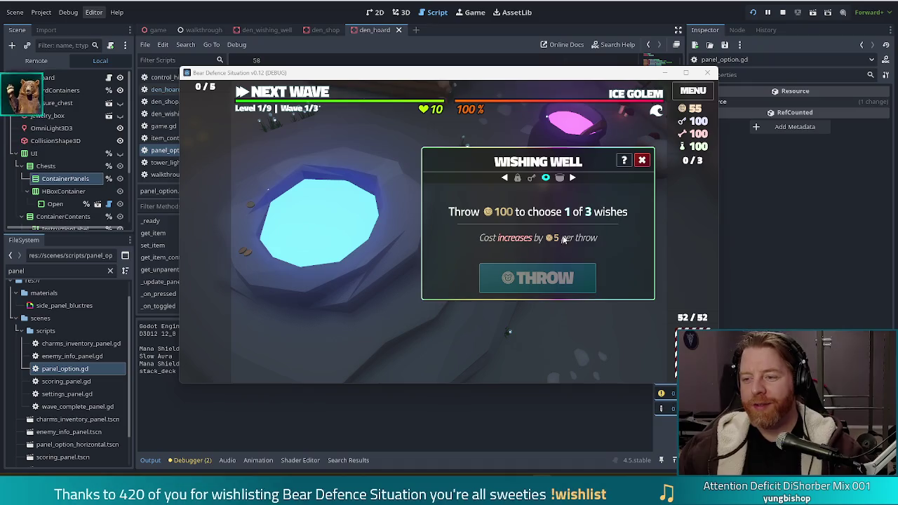
Step: Close the Wishing Well dialog and then the running game window
{"action": "left_click", "coordinate": [642, 160]}
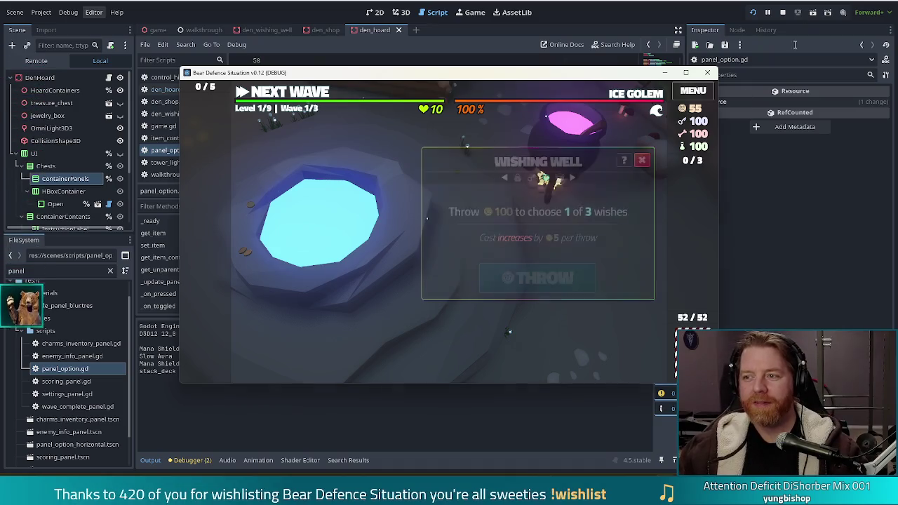
{"action": "left_click", "coordinate": [782, 12]}
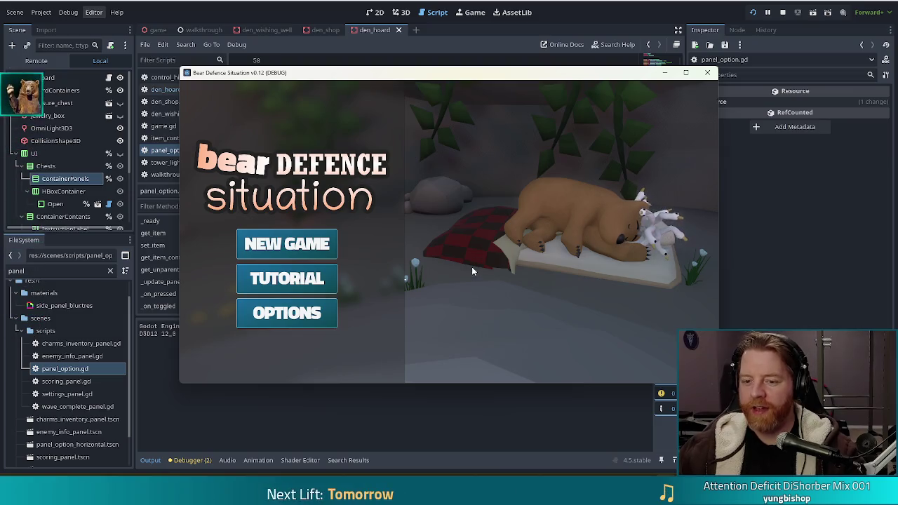
Step: Start a new game and load the test_kit command
{"action": "left_click", "coordinate": [288, 243]}
{"action": "type", "text": "test_kit"}
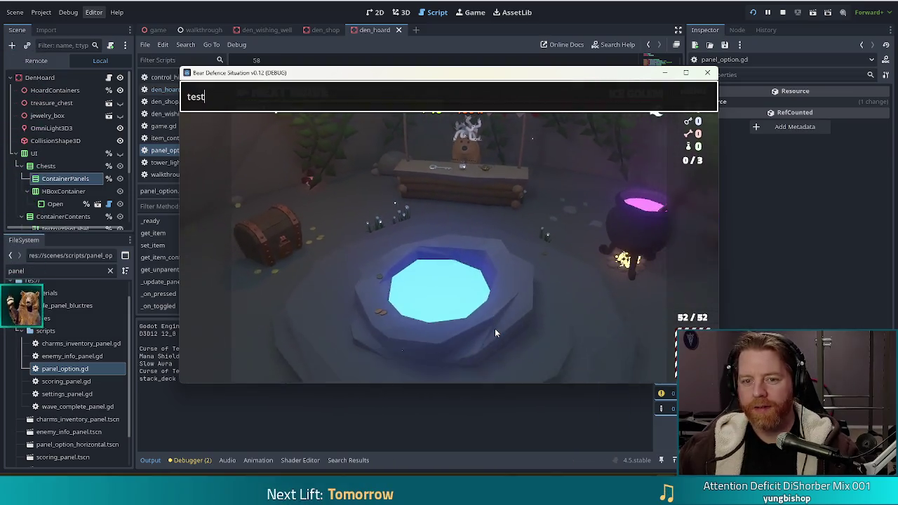
{"action": "key", "text": "Return"}
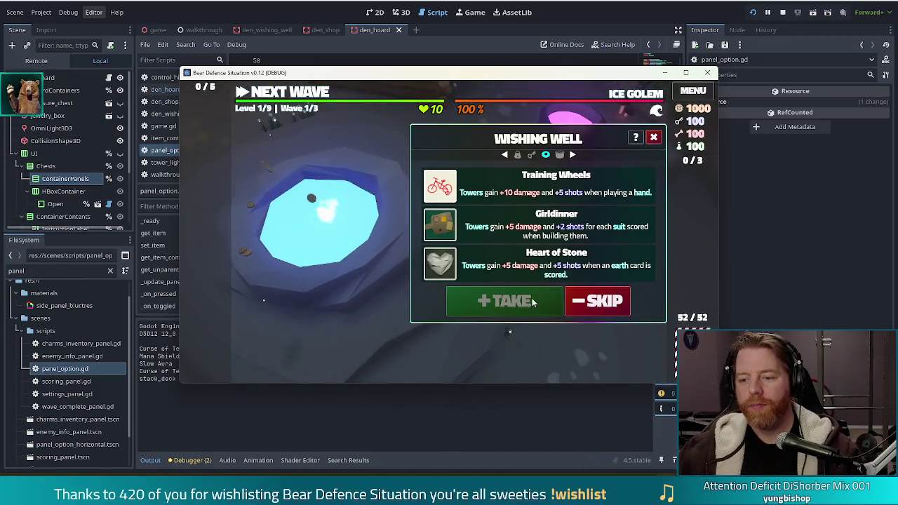
Step: Throw and skip wishes until Manifest is offered, then return to the script editor
{"action": "left_click", "coordinate": [583, 300]}
{"action": "left_click", "coordinate": [572, 287]}
{"action": "left_click", "coordinate": [582, 301]}
{"action": "left_click", "coordinate": [580, 289]}
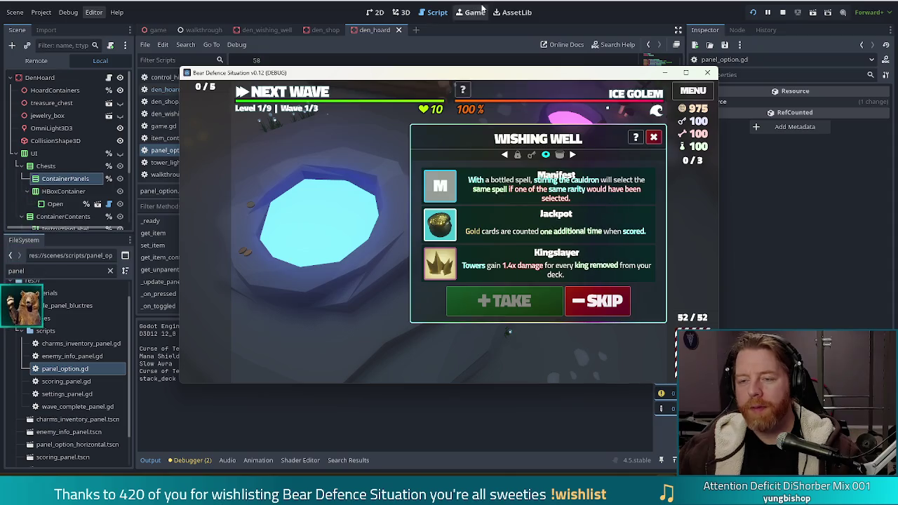
{"action": "left_click", "coordinate": [587, 16]}
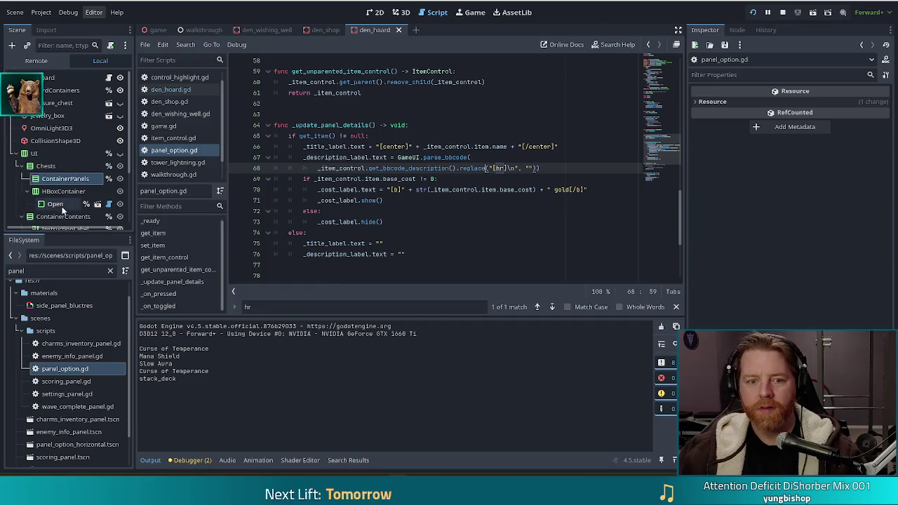
Step: Open manifest.tres, delete 'stirring' and its extra space from the description, then skip wishes in-game
{"action": "left_click", "coordinate": [9, 270]}
{"action": "type", "text": "manif"}
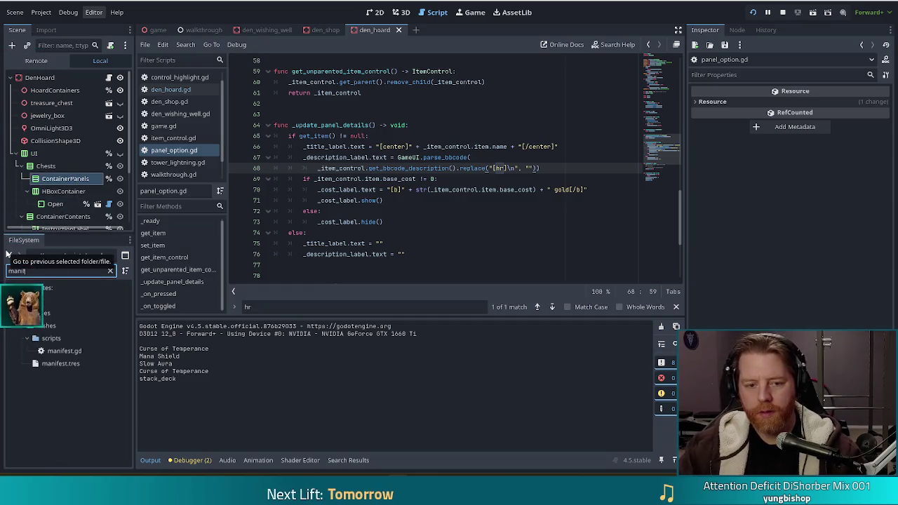
{"action": "left_click", "coordinate": [61, 363]}
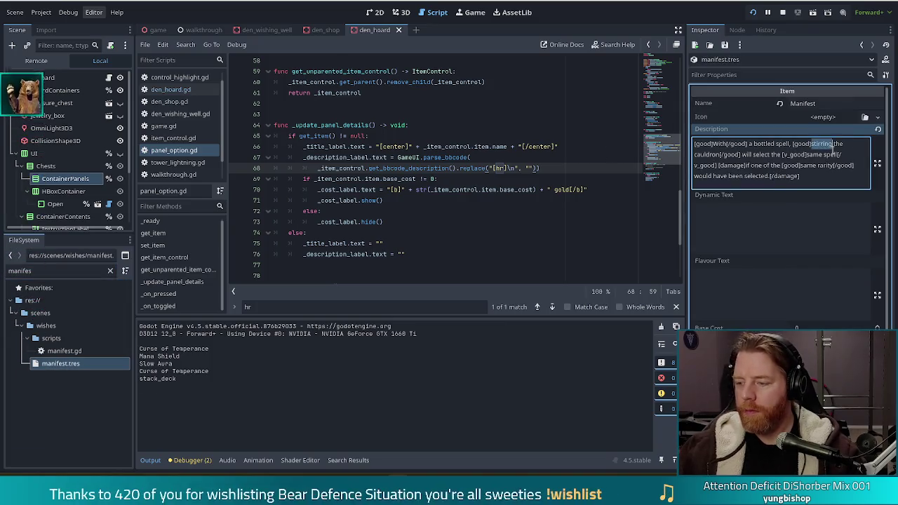
{"action": "key", "text": "BackSpace"}
{"action": "key", "text": "Delete"}
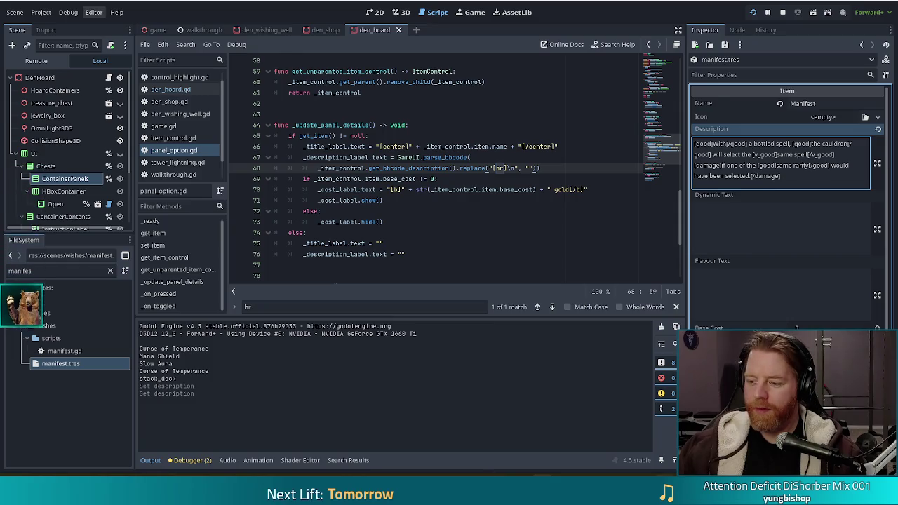
{"action": "left_click", "coordinate": [595, 302]}
Step: Throw and skip Wishing Well wishes repeatedly until gold is down to 55
{"action": "left_click", "coordinate": [560, 274]}
{"action": "left_click", "coordinate": [596, 301]}
{"action": "left_click", "coordinate": [554, 279]}
{"action": "left_click", "coordinate": [597, 301]}
{"action": "left_click", "coordinate": [547, 279]}
{"action": "left_click", "coordinate": [597, 302]}
{"action": "left_click", "coordinate": [552, 281]}
{"action": "left_click", "coordinate": [596, 302]}
{"action": "left_click", "coordinate": [546, 280]}
{"action": "left_click", "coordinate": [596, 302]}
{"action": "left_click", "coordinate": [542, 281]}
{"action": "left_click", "coordinate": [596, 302]}
{"action": "left_click", "coordinate": [548, 280]}
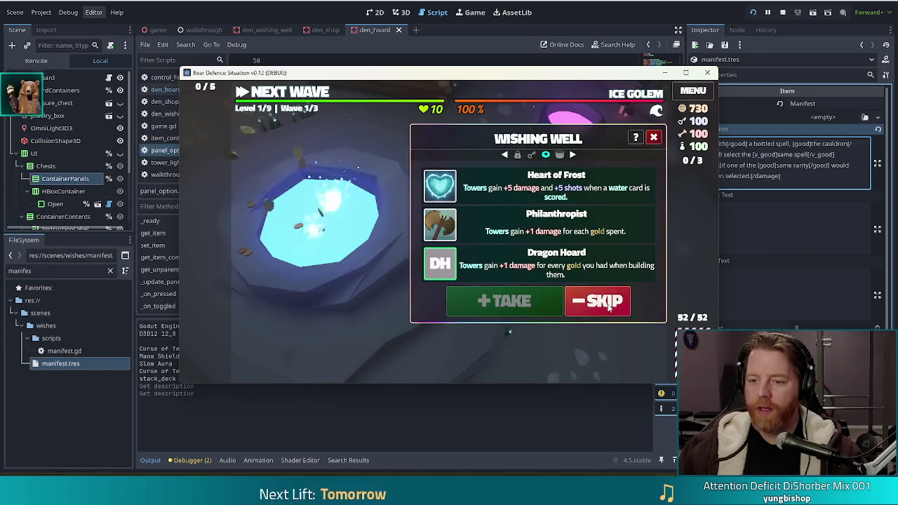
{"action": "left_click", "coordinate": [608, 306]}
{"action": "left_click", "coordinate": [540, 280]}
{"action": "left_click", "coordinate": [597, 302]}
{"action": "left_click", "coordinate": [526, 281]}
{"action": "left_click", "coordinate": [596, 301]}
{"action": "left_click", "coordinate": [540, 280]}
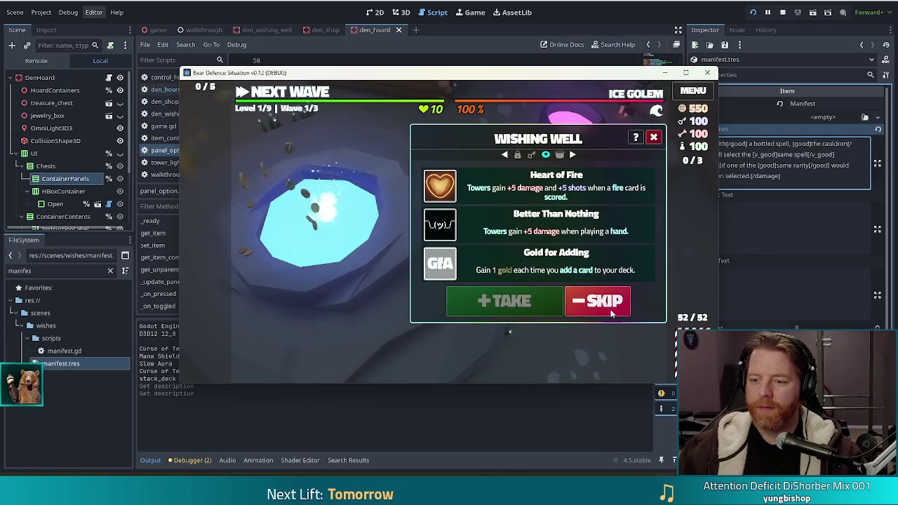
{"action": "left_click", "coordinate": [610, 312]}
{"action": "left_click", "coordinate": [541, 279]}
{"action": "left_click", "coordinate": [596, 301]}
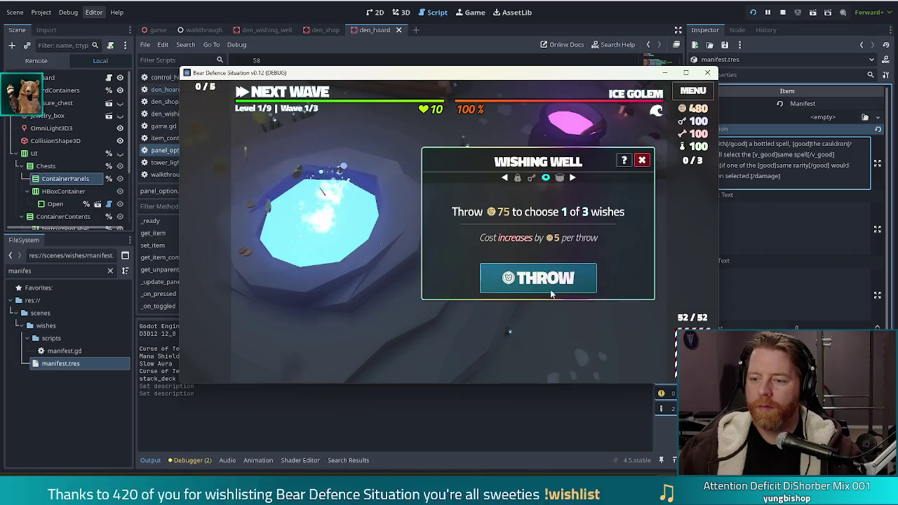
{"action": "left_click", "coordinate": [551, 290]}
{"action": "left_click", "coordinate": [600, 303]}
{"action": "left_click", "coordinate": [551, 284]}
{"action": "left_click", "coordinate": [609, 307]}
{"action": "left_click", "coordinate": [540, 281]}
{"action": "left_click", "coordinate": [597, 302]}
{"action": "left_click", "coordinate": [544, 283]}
{"action": "left_click", "coordinate": [596, 302]}
{"action": "left_click", "coordinate": [541, 279]}
{"action": "left_click", "coordinate": [597, 302]}
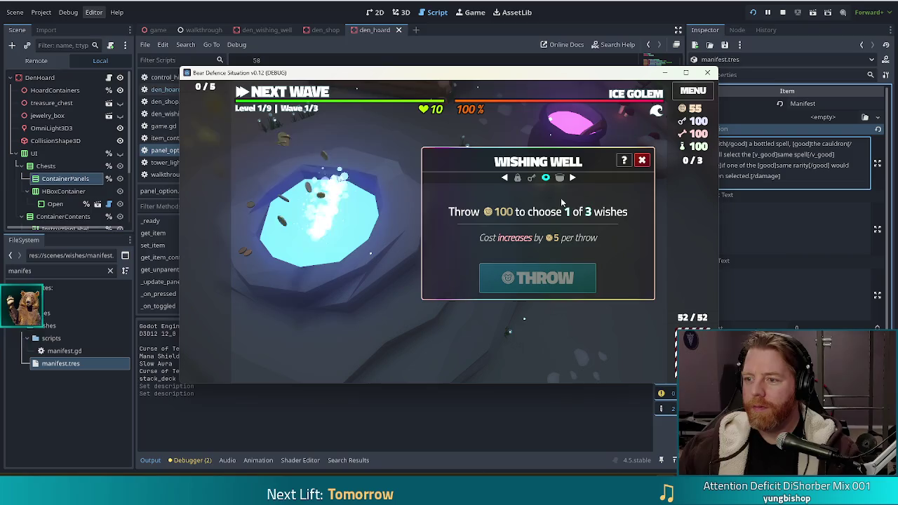
Step: Close the Wishing Well, move the game window aside, then close the game
{"action": "left_click", "coordinate": [642, 160]}
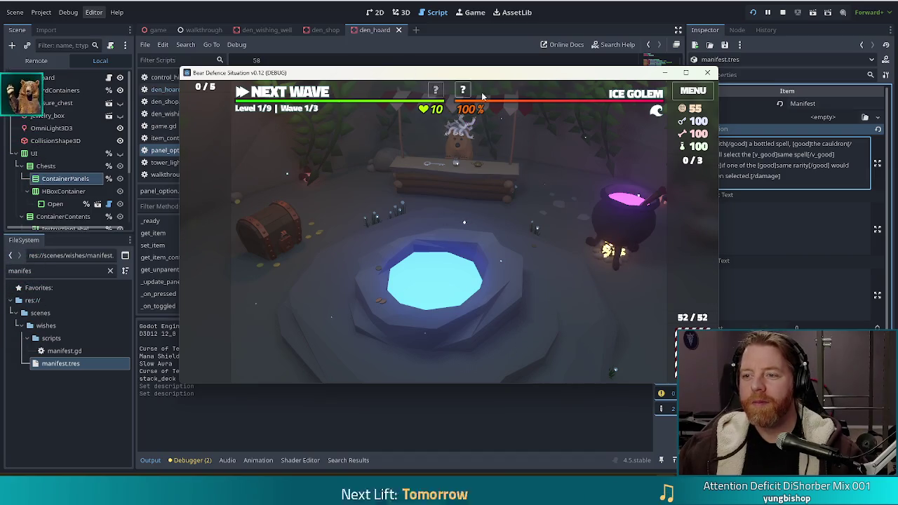
{"action": "left_click_drag", "start_coordinate": [483, 72], "coordinate": [445, 59]}
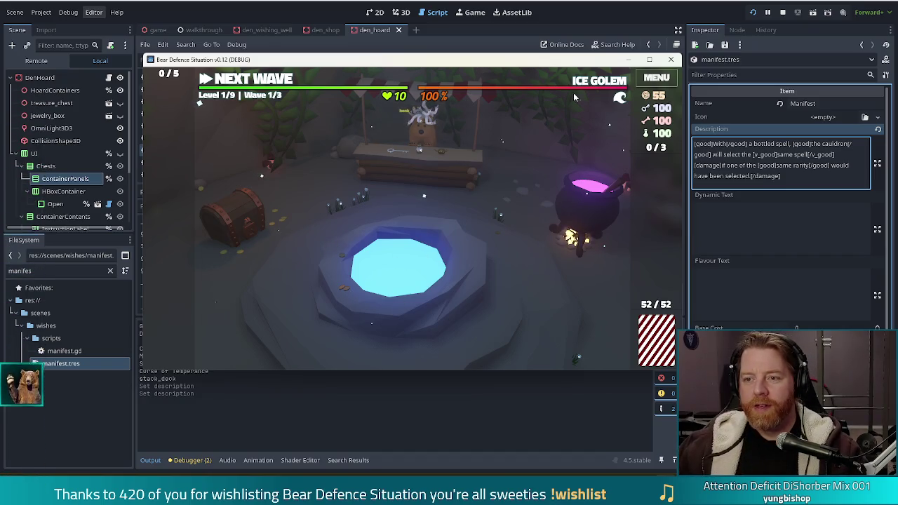
{"action": "left_click", "coordinate": [783, 12]}
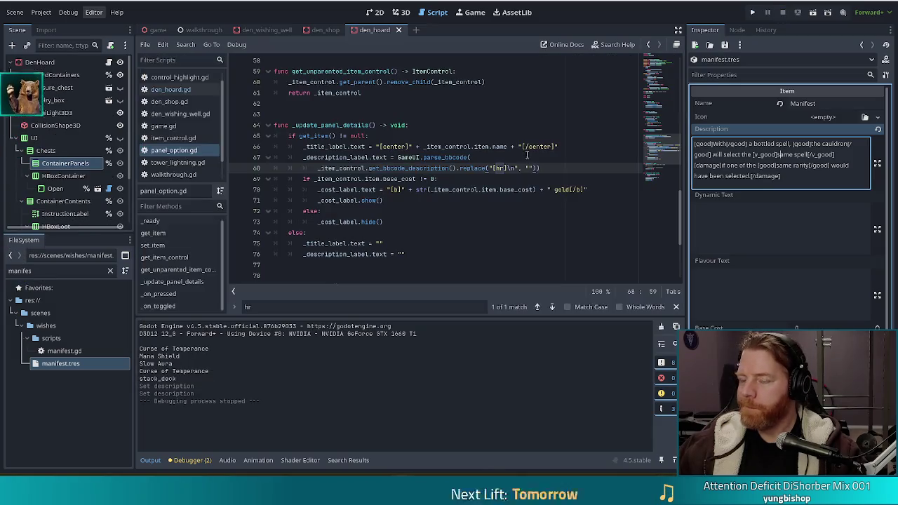
Step: In Project Settings, set Application > Config > Version to 0.13 and close the dialog
{"action": "left_click", "coordinate": [518, 190]}
{"action": "left_click", "coordinate": [41, 12]}
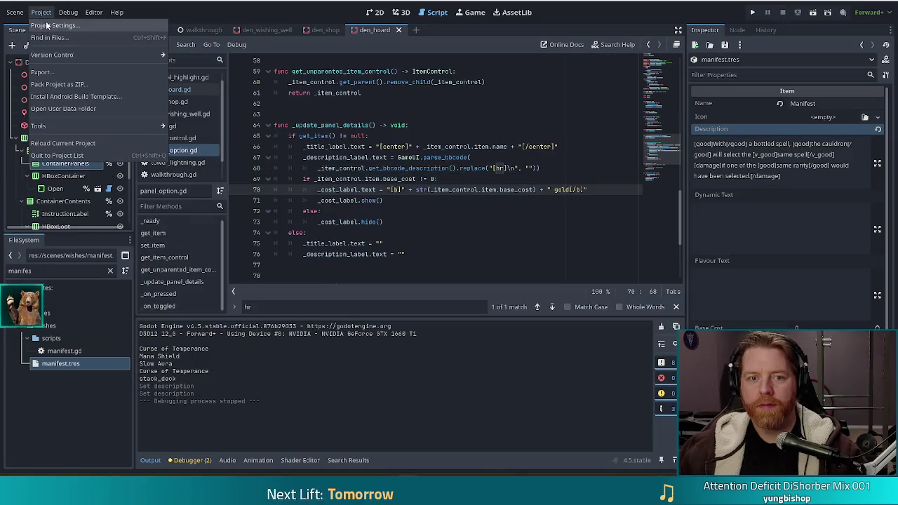
{"action": "left_click", "coordinate": [56, 23]}
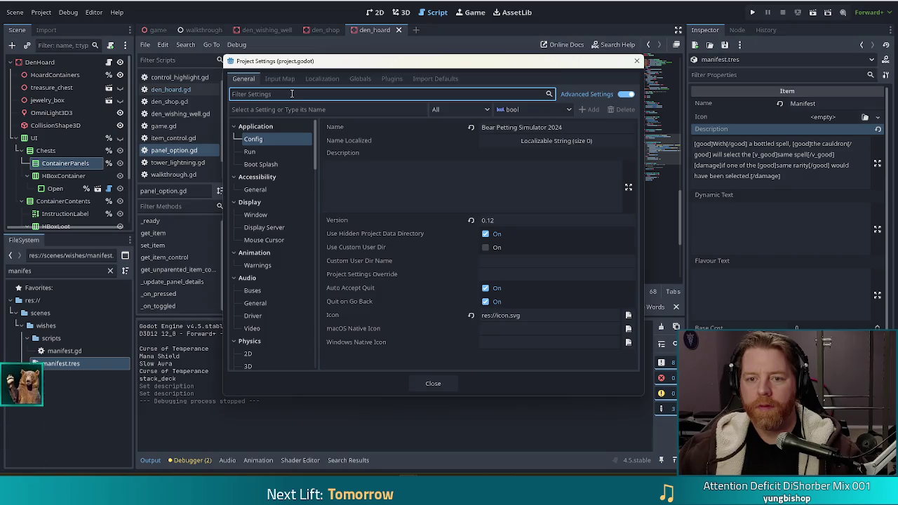
{"action": "type", "text": "ver"}
{"action": "left_click", "coordinate": [518, 126]}
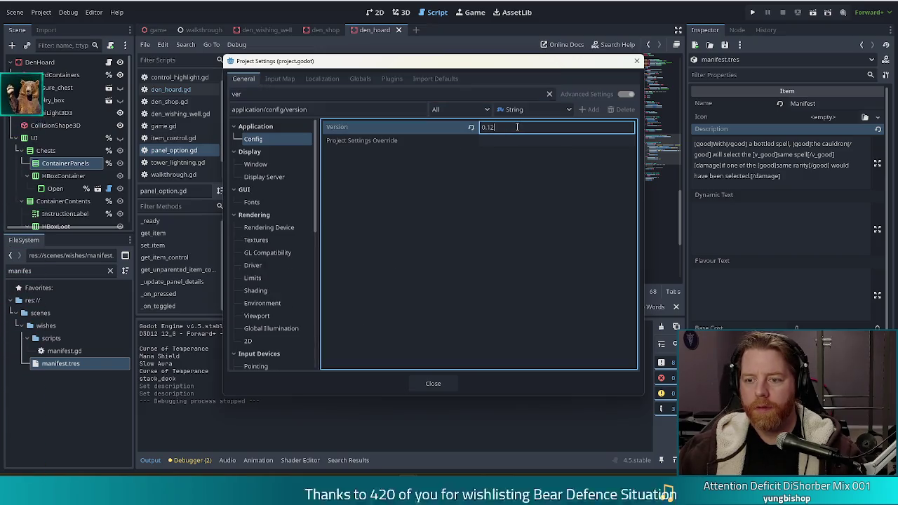
{"action": "type", "text": "0.13"}
{"action": "left_click", "coordinate": [439, 385]}
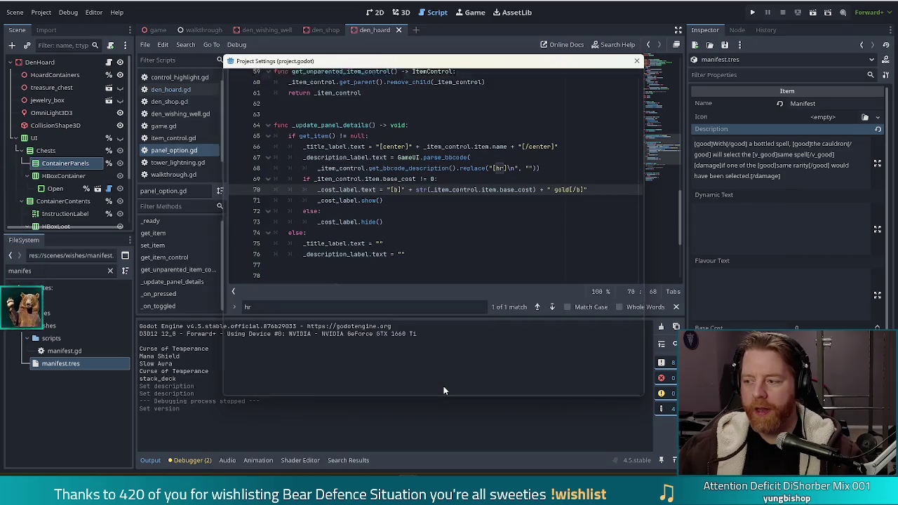
{"action": "left_click", "coordinate": [383, 232]}
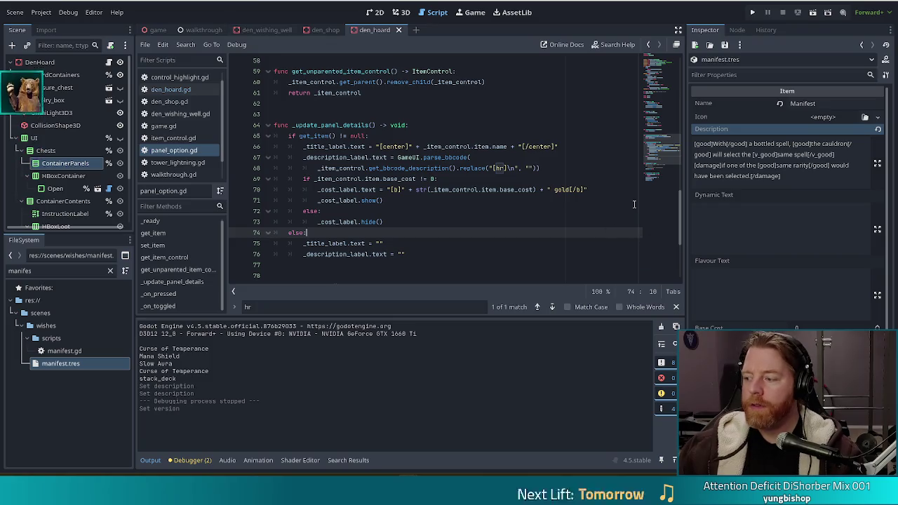
Step: Export the Windows Desktop preset to export_win/td.exe, overwriting the existing td.exe
{"action": "left_click", "coordinate": [40, 12]}
{"action": "left_click", "coordinate": [60, 72]}
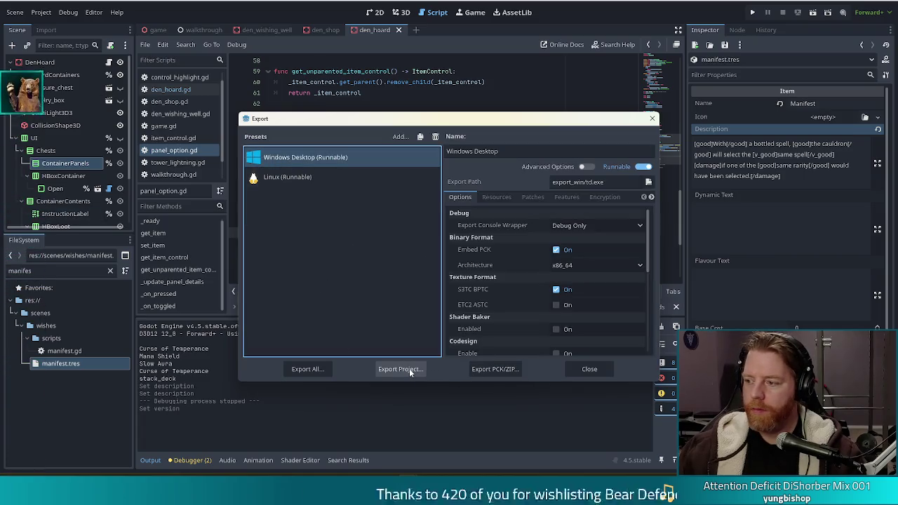
{"action": "left_click", "coordinate": [413, 369]}
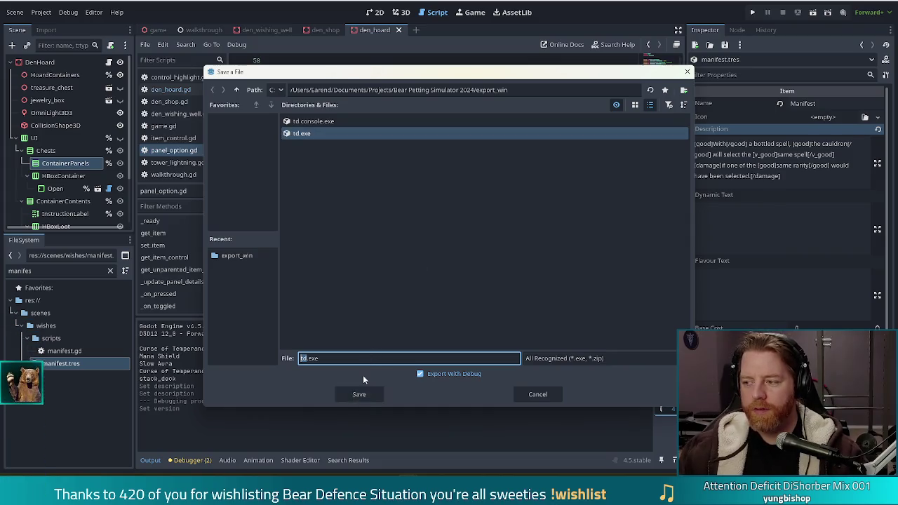
{"action": "left_click", "coordinate": [362, 394]}
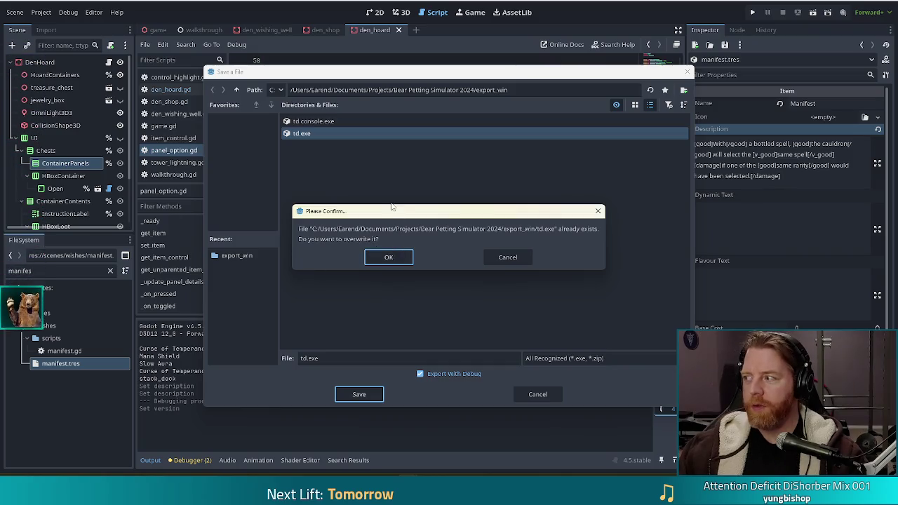
{"action": "left_click", "coordinate": [390, 257]}
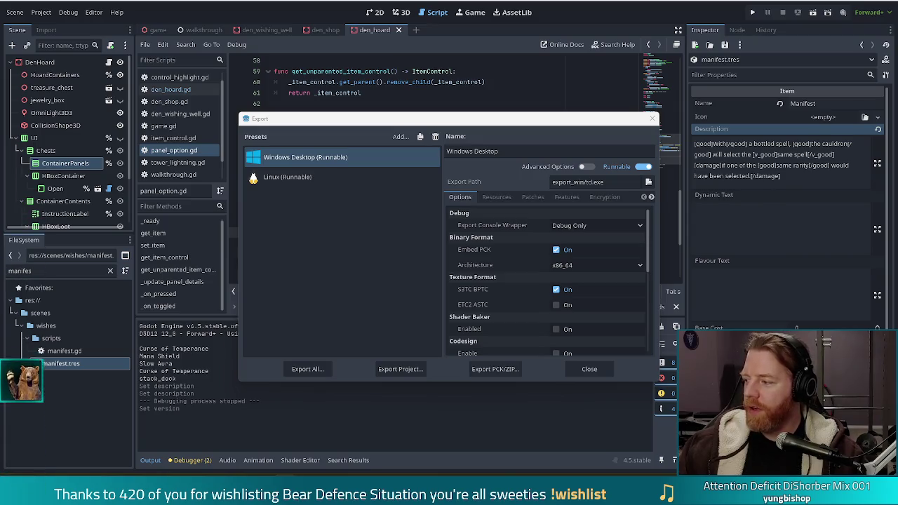
{"action": "key", "text": "alt+Tab"}
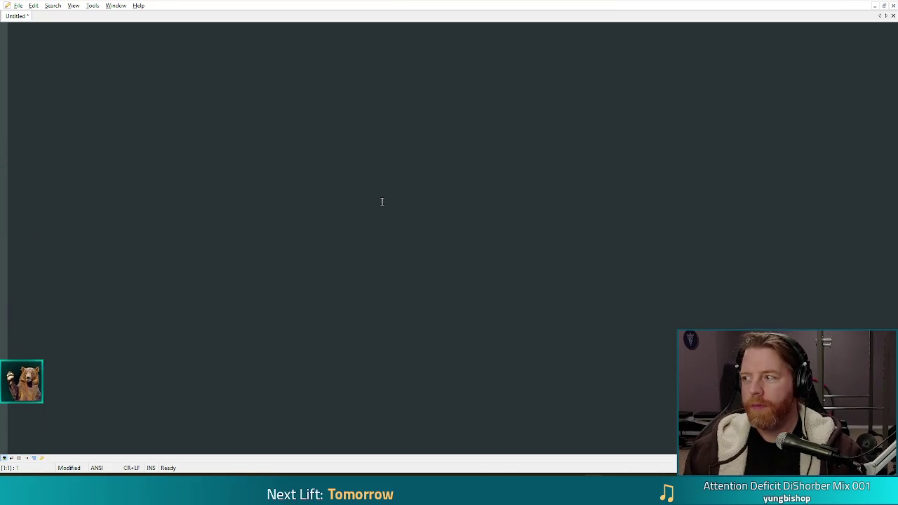
Step: Write patch notes on tutorial polish and UI updates, plus a paragraph on gameplay accessibility
{"action": "type", "text": "This build is mostly tut"}
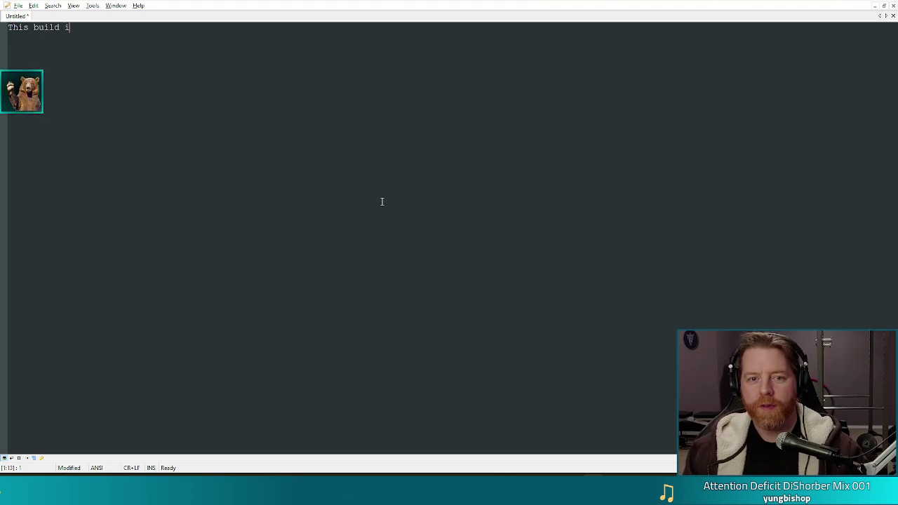
{"action": "type", "text": "ori"}
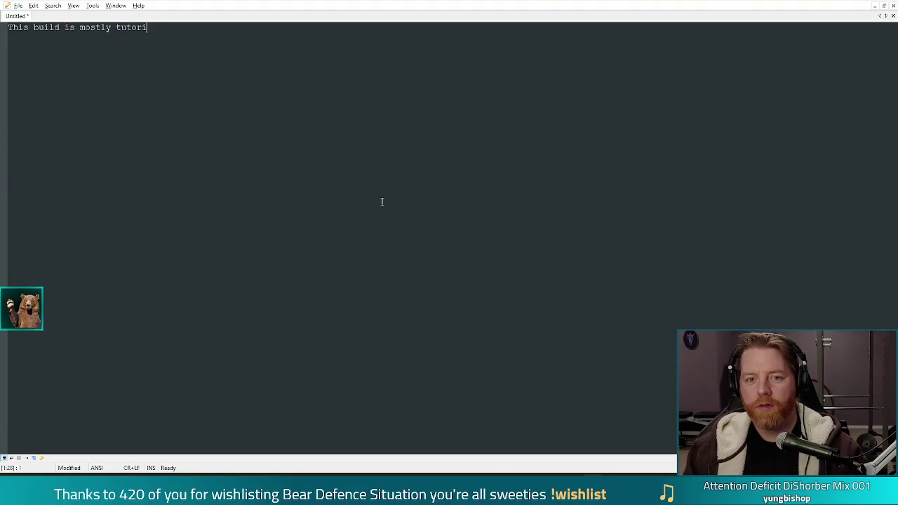
{"action": "type", "text": "al polish"}
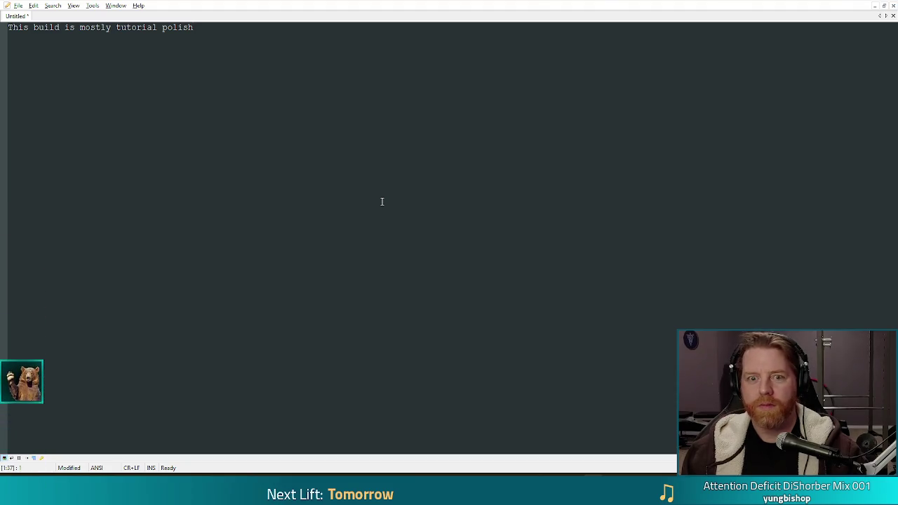
{"action": "type", "text": " an"}
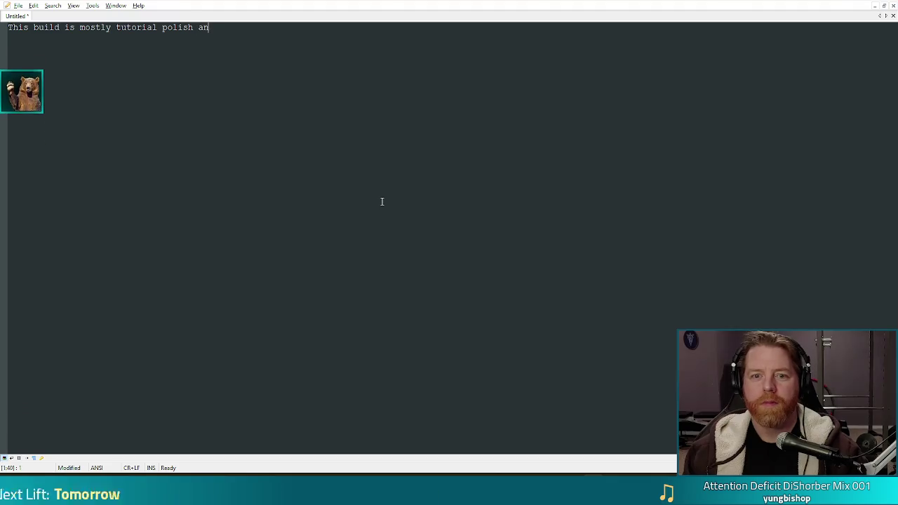
{"action": "type", "text": "d a lot of ui"}
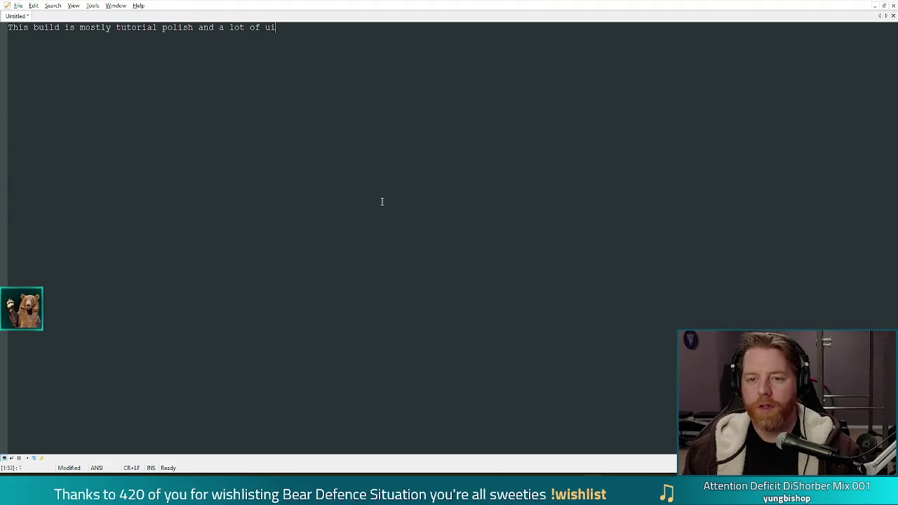
{"action": "type", "text": " updaeses(again)"}
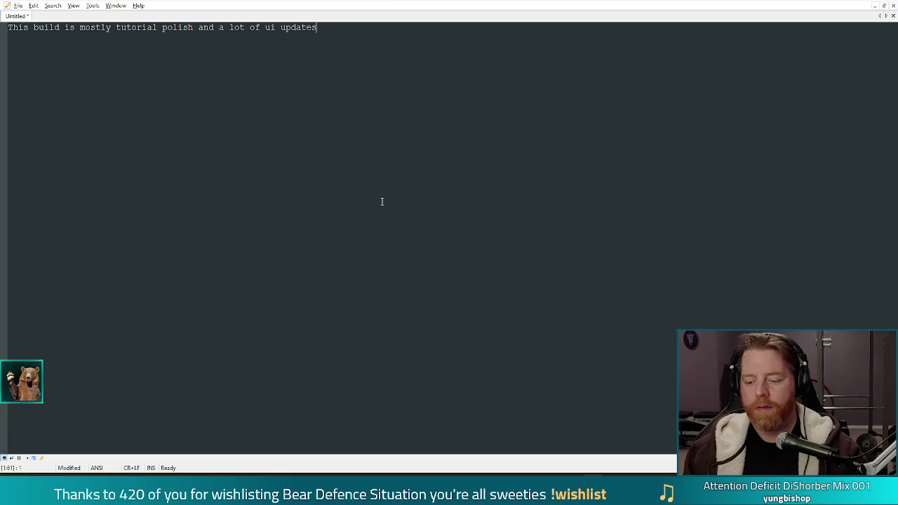
{"action": "key", "text": "Left"}
{"action": "key", "text": "Left"}
{"action": "key", "text": "Left"}
{"action": "key", "text": "End"}
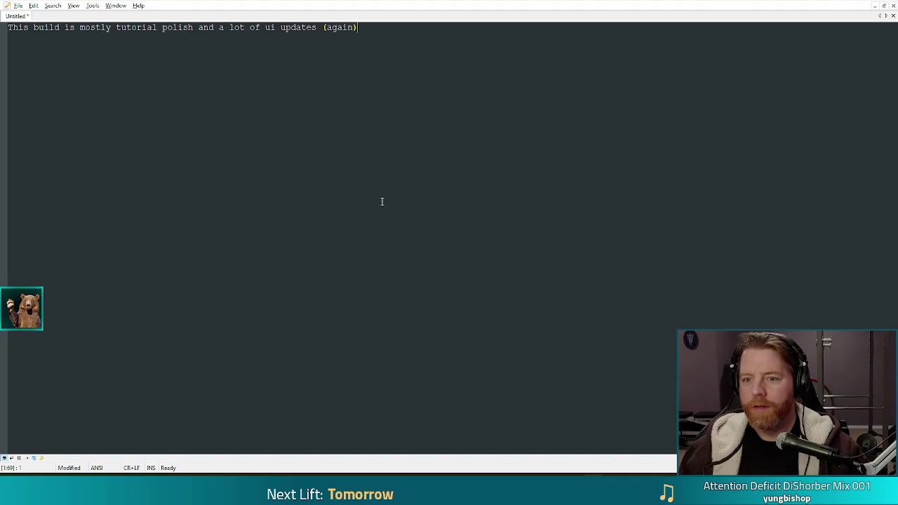
{"action": "key", "text": "Return"}
{"action": "type", "text": "The g"}
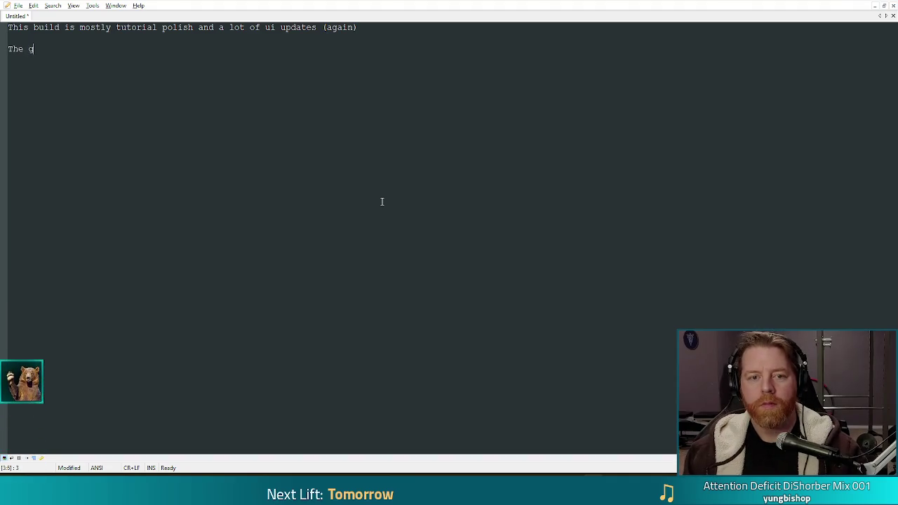
{"action": "type", "text": "ameplay is mostly the same, but I hope that g"}
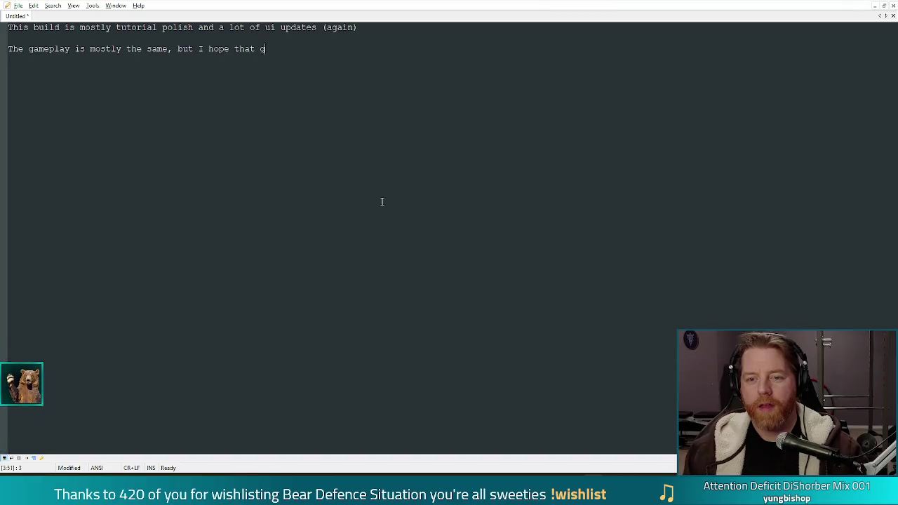
{"action": "type", "text": "etting to it and u"}
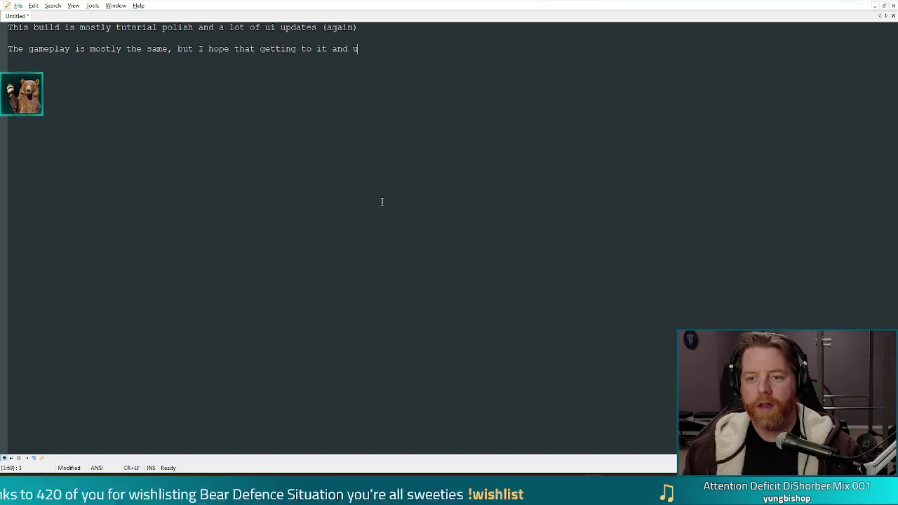
{"action": "type", "text": "nderstanding and"}
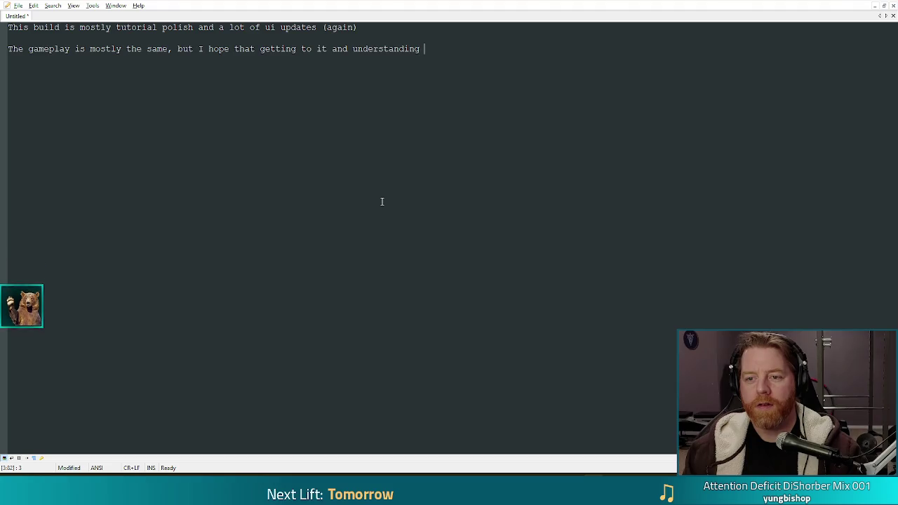
{"action": "key", "text": "BackSpace"}
{"action": "key", "text": "BackSpace"}
{"action": "key", "text": "BackSpace"}
{"action": "type", "text": "c"}
{"action": "key", "text": "BackSpace"}
{"action": "key", "text": "BackSpace"}
{"action": "key", "text": "BackSpace"}
{"action": "type", "text": "sucks a bit le"}
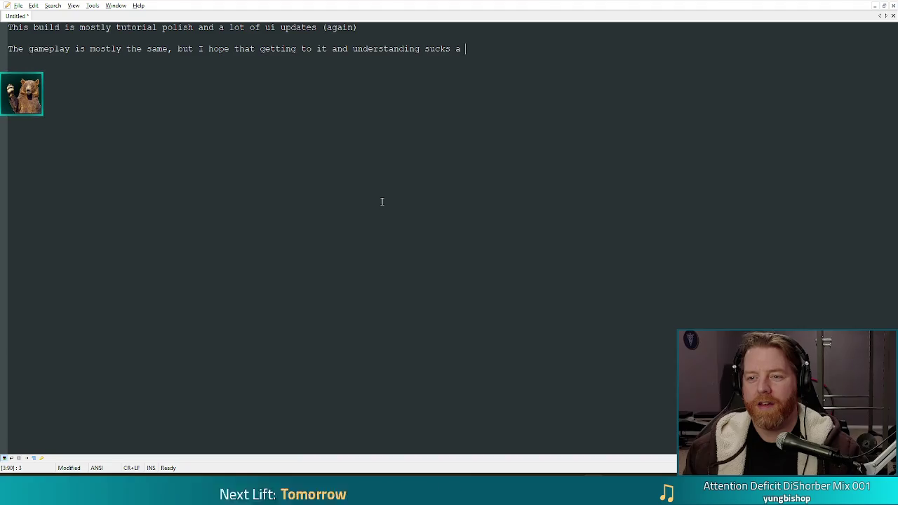
{"action": "type", "text": "ss this time."}
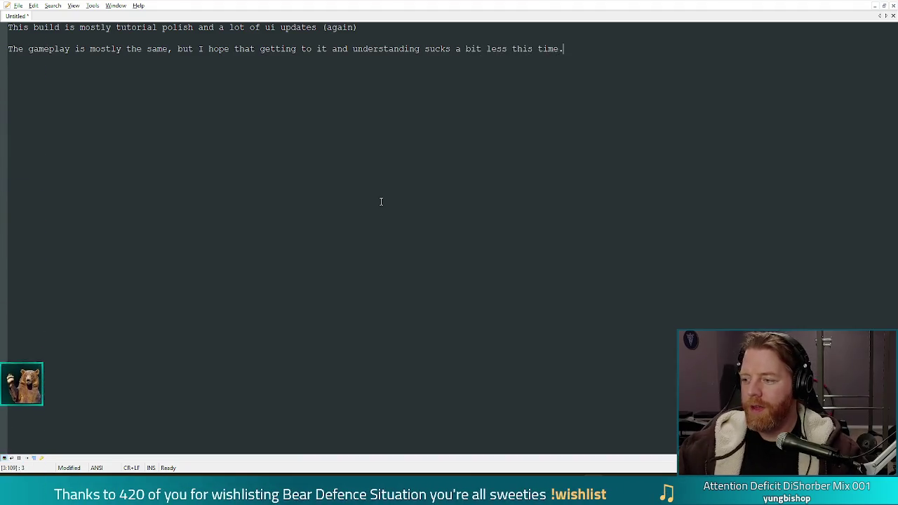
{"action": "type", "text": "."}
Step: Clear the patch notes and start a new indented list with 'chapel' and a second entry
{"action": "mouse_move", "coordinate": [585, 54]}
{"action": "left_mouse_down"}
{"action": "mouse_move", "coordinate": [8, 49]}
{"action": "mouse_move", "coordinate": [8, 28]}
{"action": "left_mouse_up"}
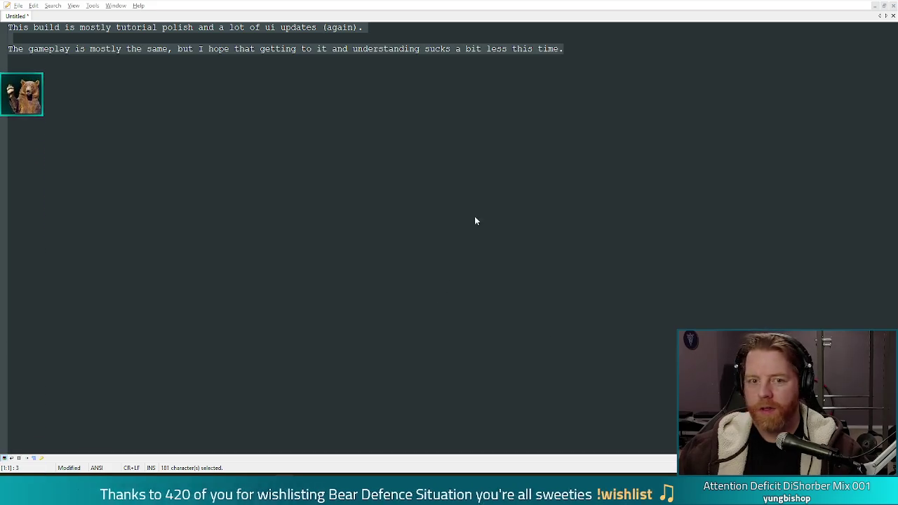
{"action": "key", "text": "BackSpace"}
{"action": "key", "text": "Return"}
{"action": "key", "text": "Return"}
{"action": "key", "text": "Tab"}
{"action": "type", "text": "chapel sarah"}
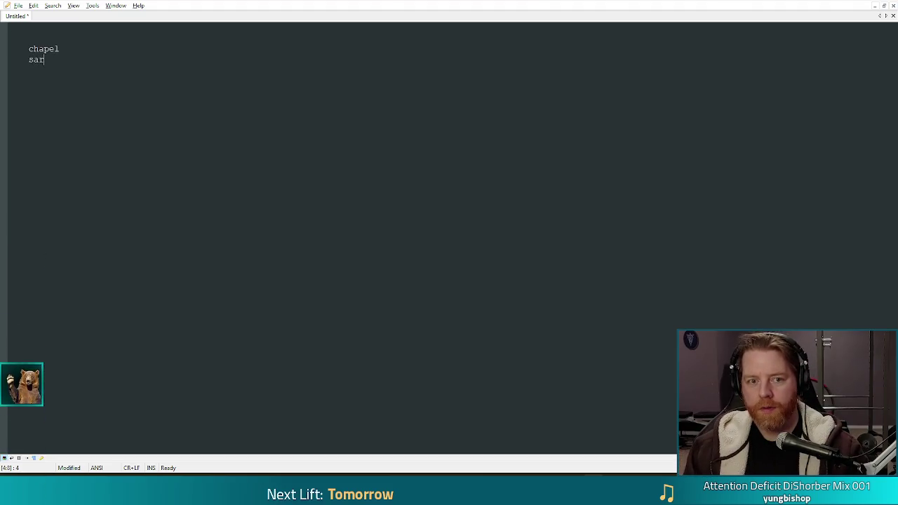